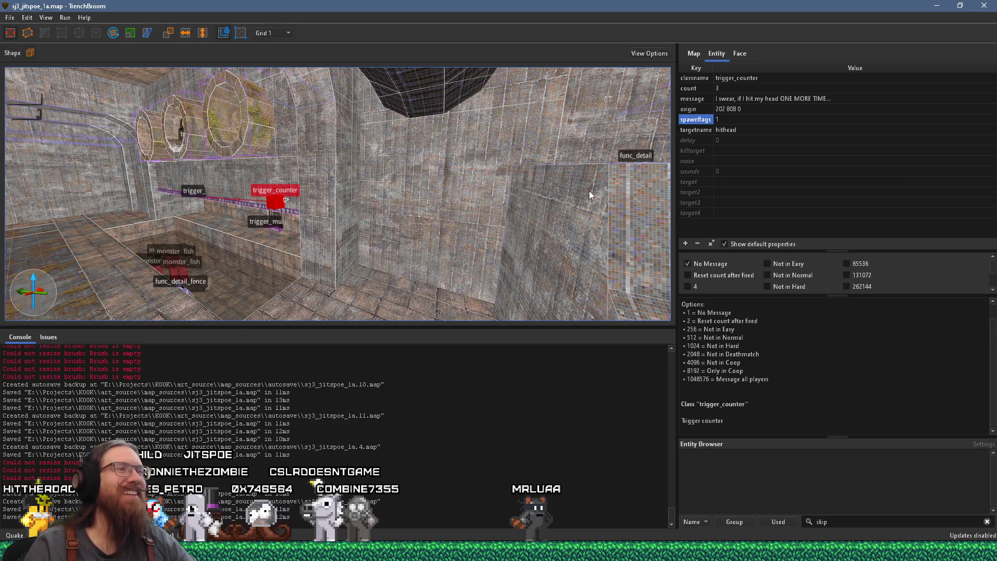
- Fly the 3D camera through the tunnels until the mossy wall and stone pillar are framed
mouse_move(595, 233)
mouse_down()
mouse_move(378, 189)
mouse_move(409, 180)
mouse_move(580, 188)
mouse_move(384, 176)
mouse_move(392, 192)
mouse_move(532, 179)
mouse_move(506, 178)
mouse_up()
mouse_move(273, 153)
mouse_down()
mouse_move(205, 187)
mouse_move(217, 152)
mouse_move(196, 167)
mouse_move(423, 195)
mouse_move(530, 173)
mouse_move(554, 178)
mouse_up()
mouse_move(322, 230)
mouse_down()
mouse_move(130, 204)
mouse_move(378, 195)
mouse_move(310, 210)
mouse_move(264, 200)
mouse_move(240, 171)
mouse_move(374, 196)
mouse_move(401, 189)
mouse_move(371, 191)
mouse_move(391, 189)
mouse_up()
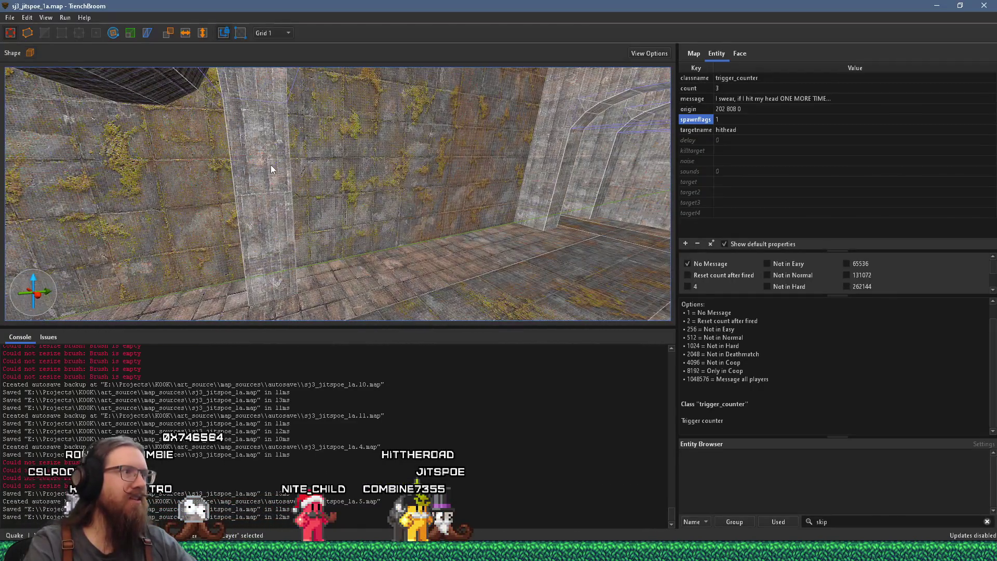
drag(270, 164, 414, 178)
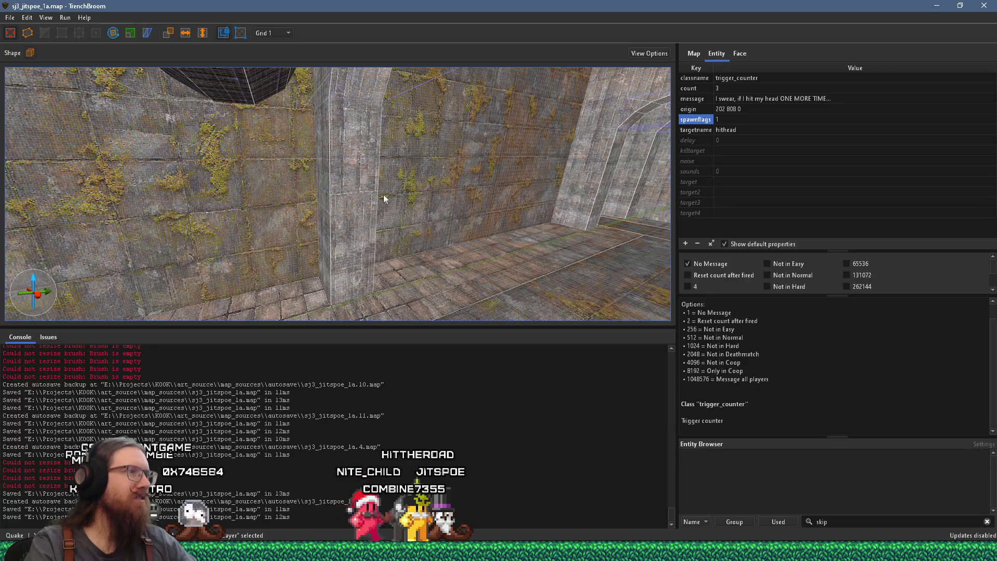
- Place a light_fixture1 point entity on the mossy wall at origin -120 776 45
right_click(356, 154)
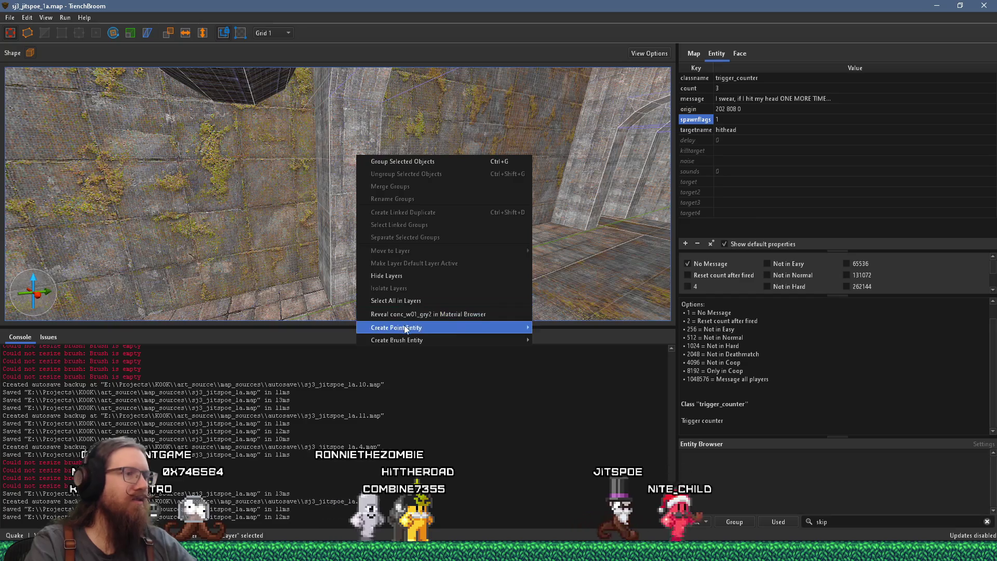
mouse_move(409, 329)
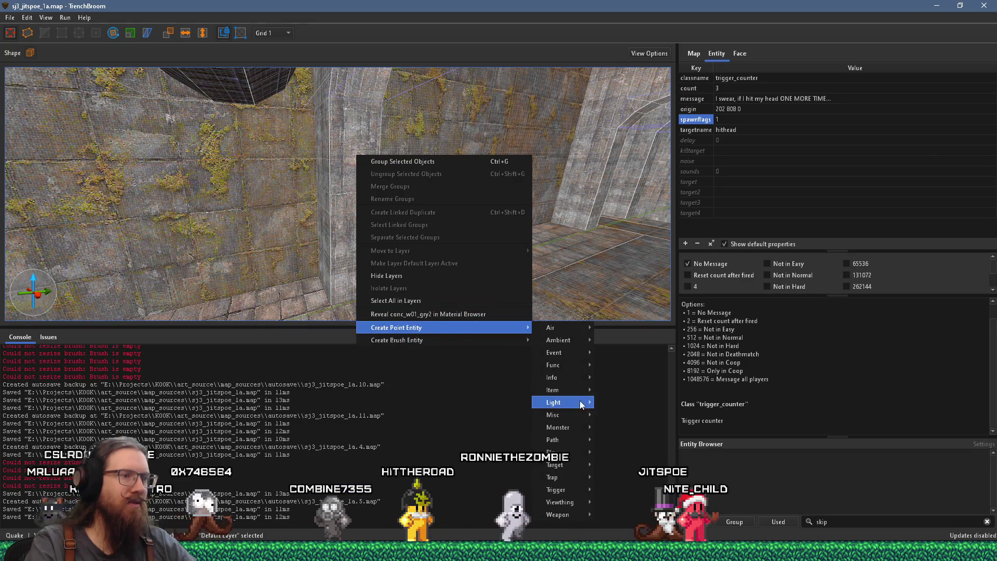
mouse_move(579, 401)
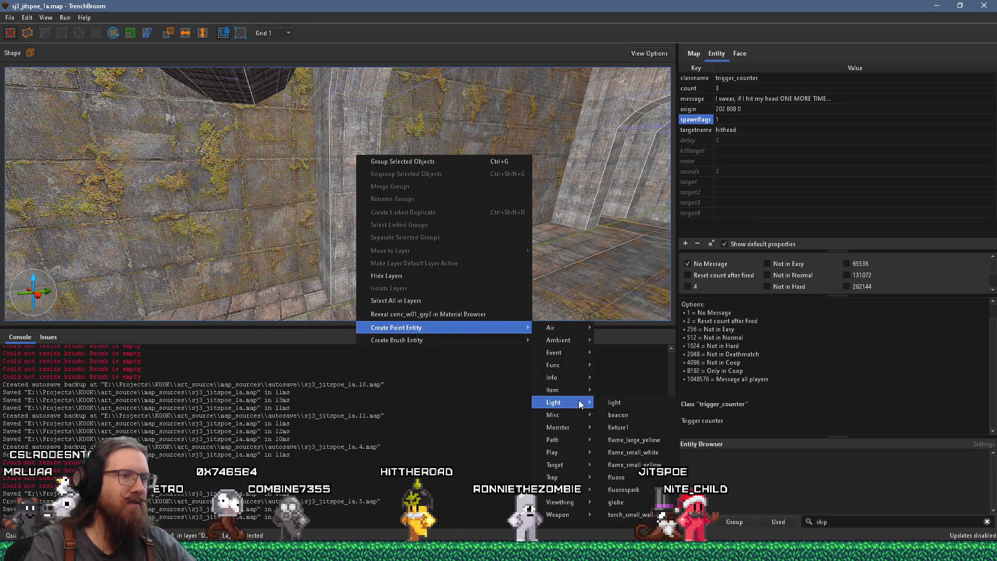
click(637, 425)
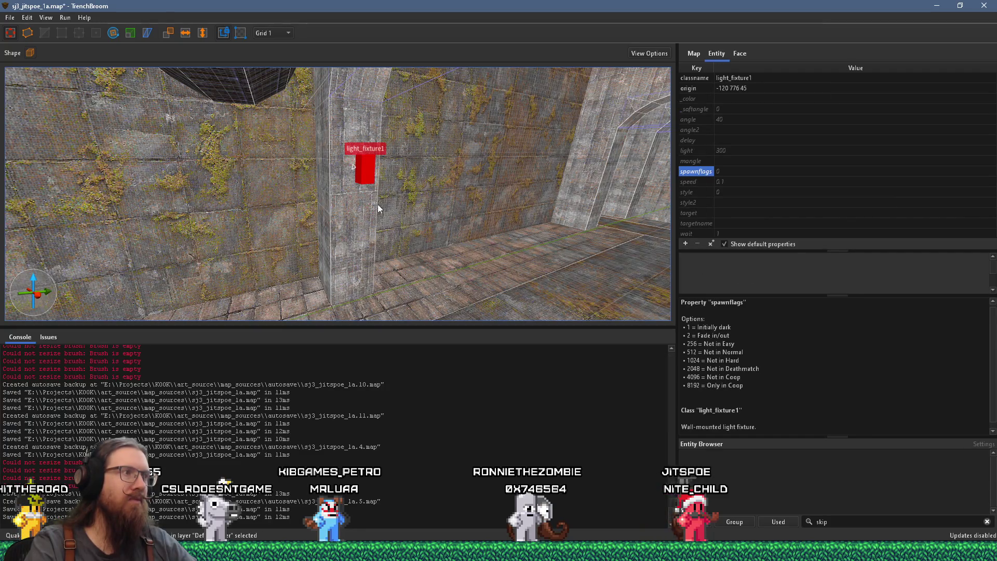
- Slide the light_fixture1 left along the wall to origin -120 768 45 and begin saving
mouse_move(330, 223)
mouse_down()
mouse_move(382, 191)
mouse_move(236, 186)
mouse_move(184, 195)
mouse_move(242, 215)
mouse_move(306, 195)
mouse_move(269, 226)
mouse_move(309, 229)
mouse_move(351, 248)
mouse_move(379, 246)
mouse_move(382, 222)
mouse_up()
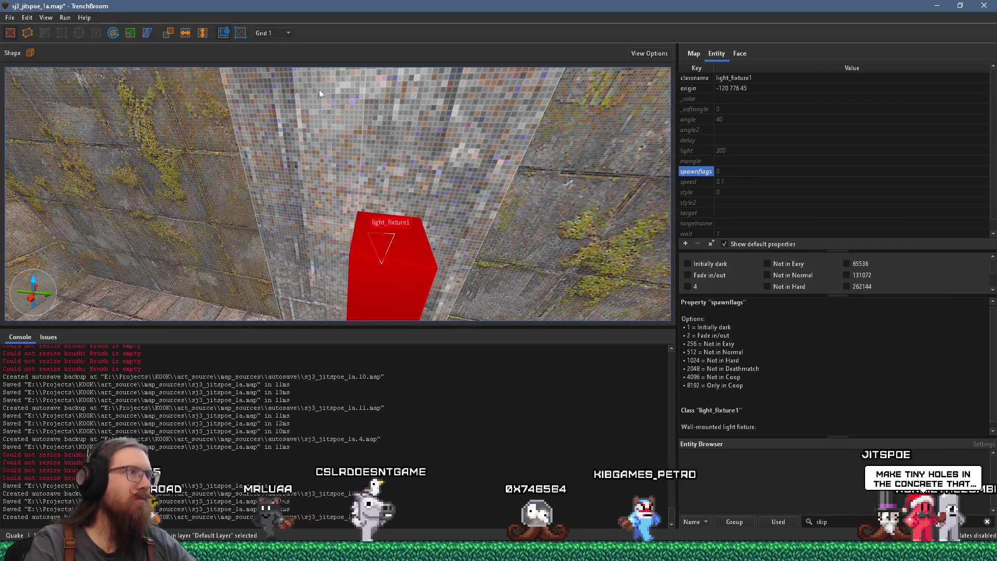
mouse_move(346, 98)
mouse_down()
mouse_move(355, 90)
mouse_move(385, 124)
mouse_up()
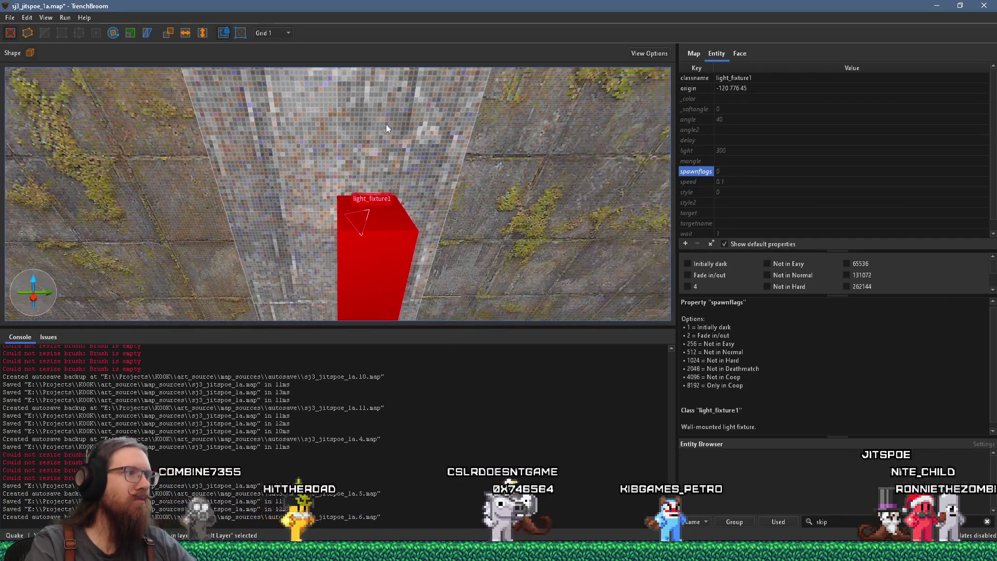
mouse_move(367, 226)
mouse_down()
mouse_move(332, 216)
mouse_move(349, 232)
mouse_move(337, 220)
mouse_move(335, 229)
mouse_move(360, 139)
mouse_move(350, 91)
mouse_move(291, 171)
mouse_move(233, 163)
mouse_up()
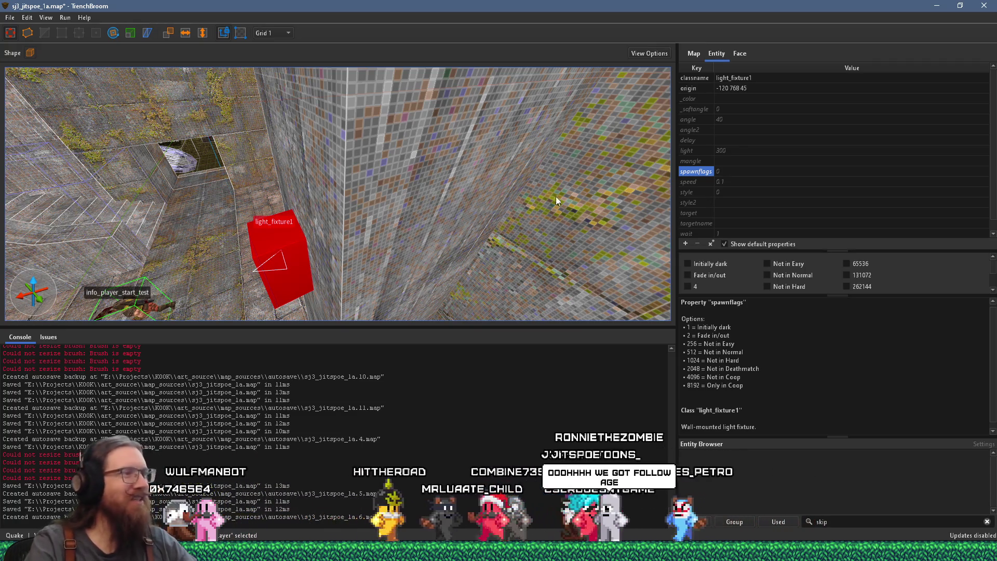
key(a)
click(10, 18)
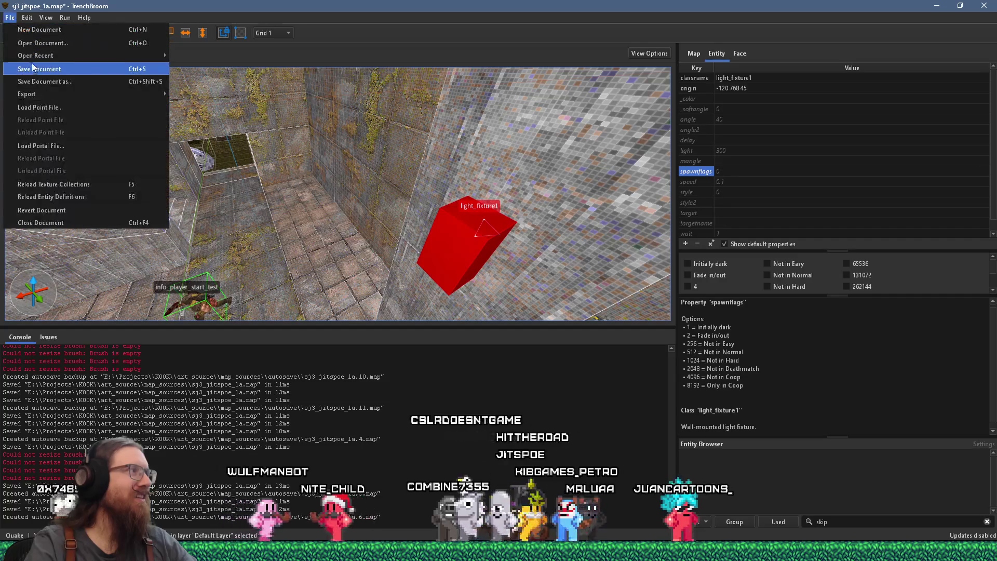
- Save the map and set the grid size to 16
click(31, 67)
click(66, 18)
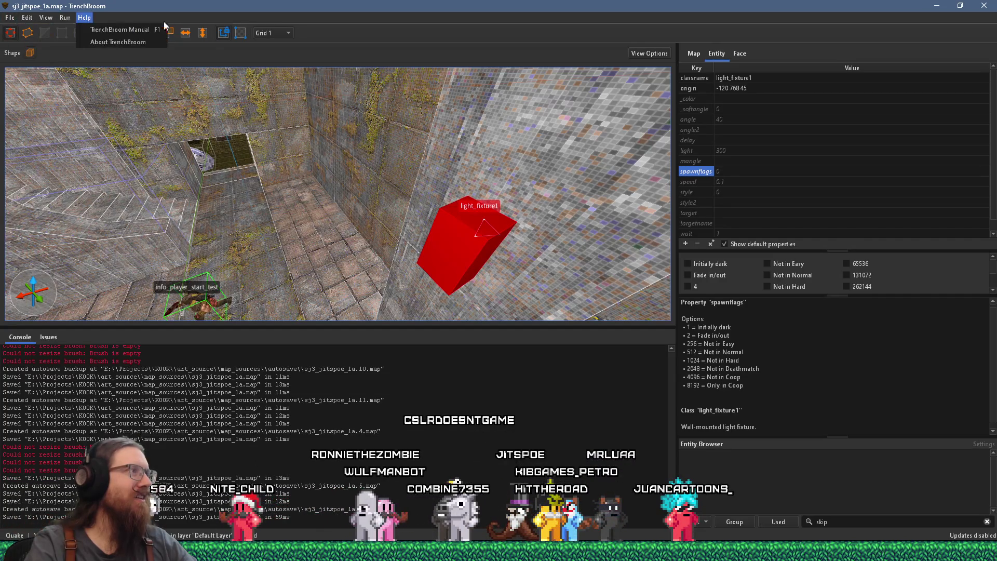
click(279, 33)
click(277, 94)
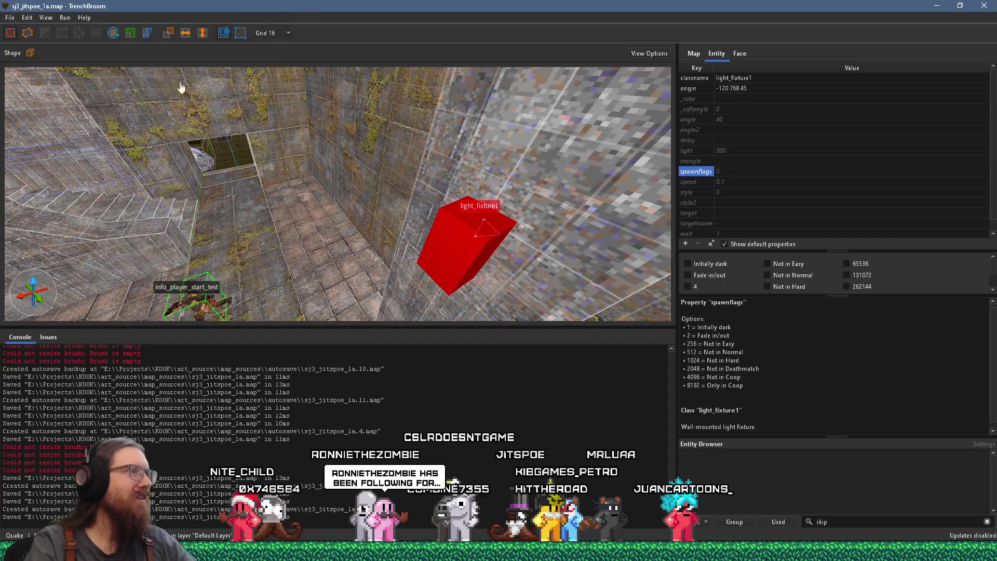
- Compile the map with the alkaline dev profile and launch it in Quake
click(73, 29)
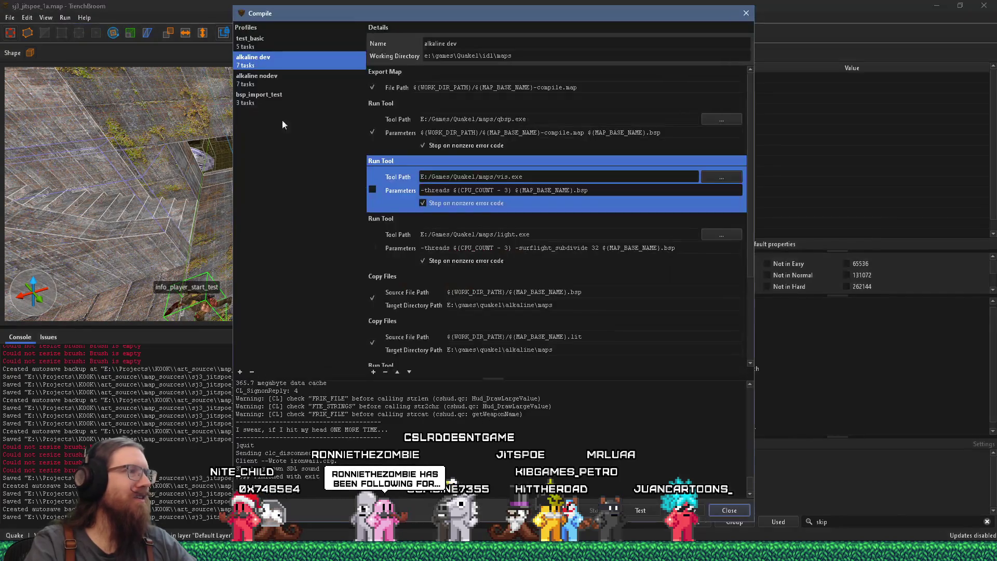
click(684, 510)
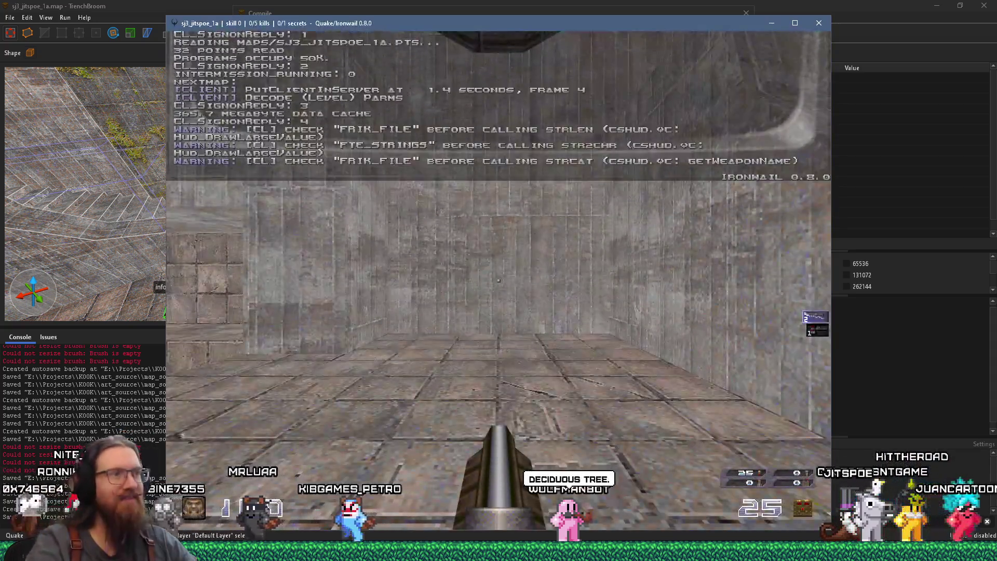
mouse_move(499, 281)
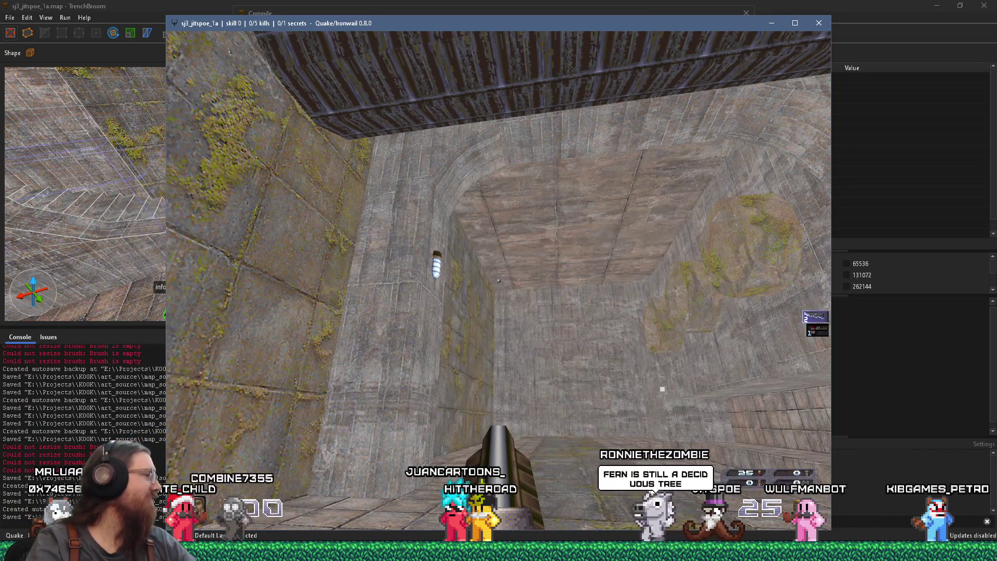
- Playtest in Ironwail, walking toward the metal door and shooting a wall, then quit via the console
key(alt+Tab)
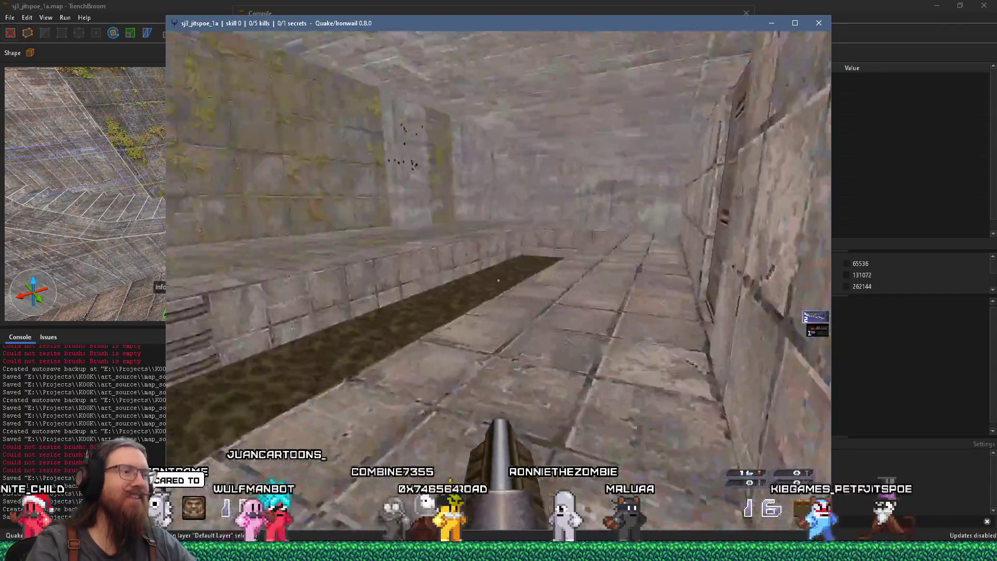
key(s)
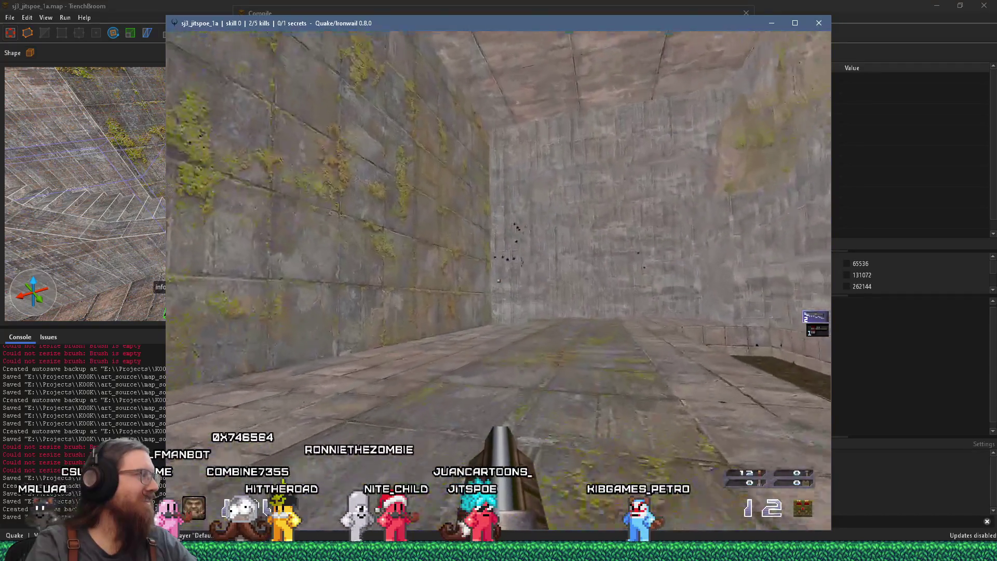
click(499, 281)
mouse_move(499, 281)
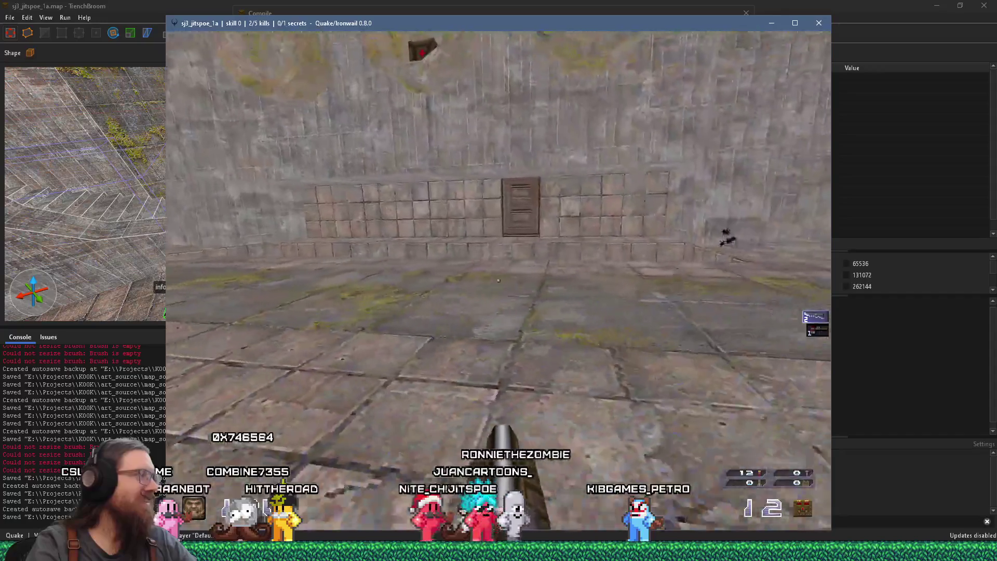
key(w)
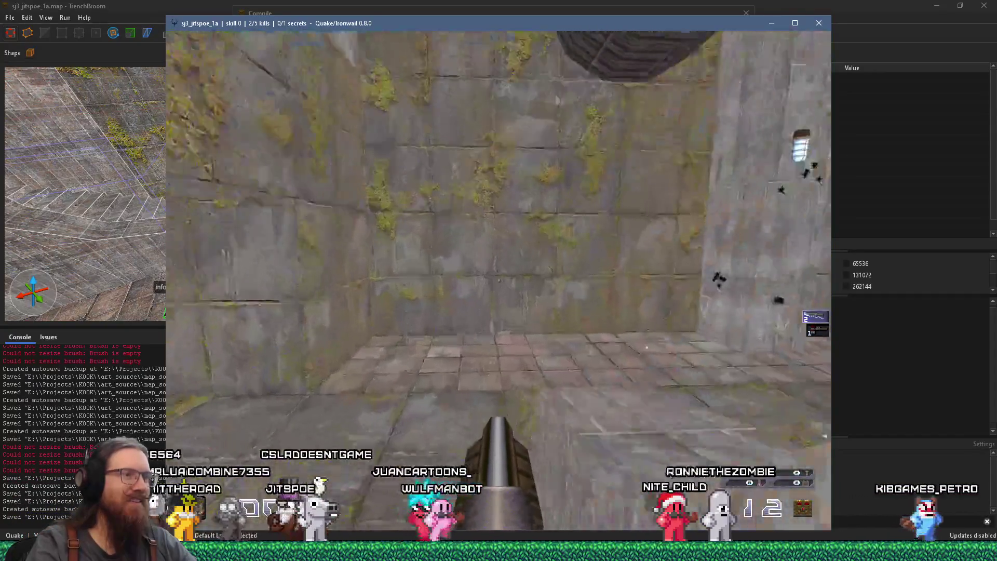
key(w)
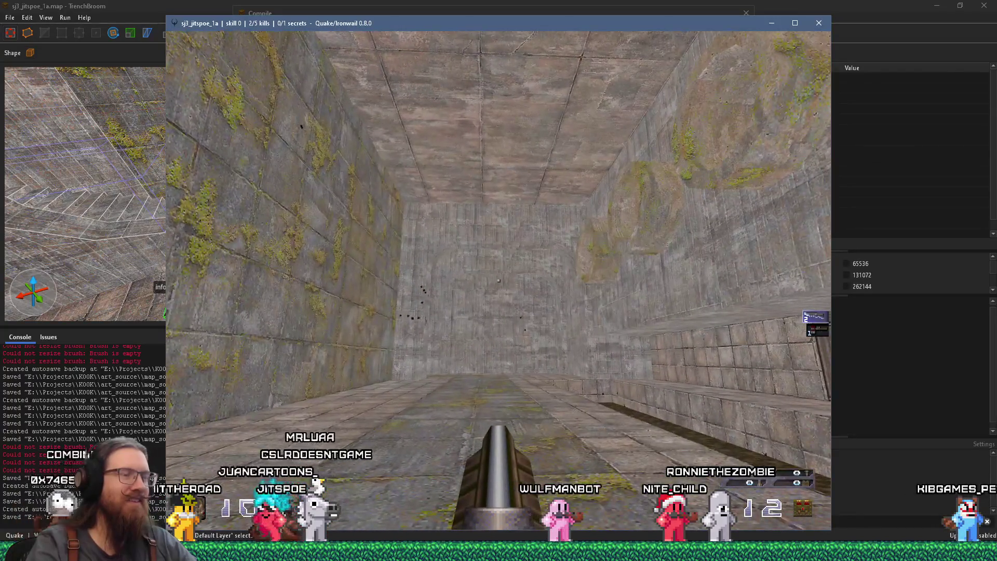
key(grave)
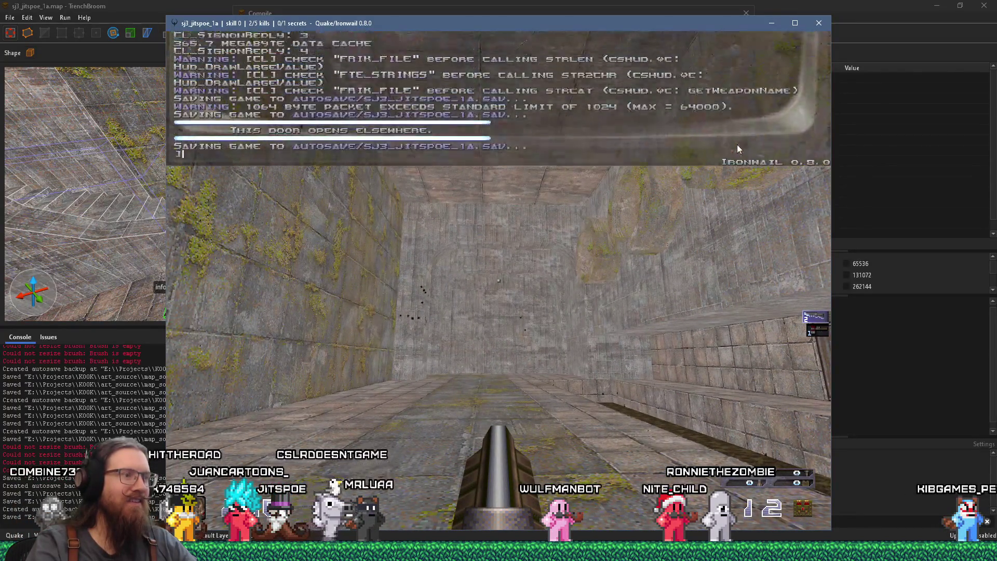
key(Return)
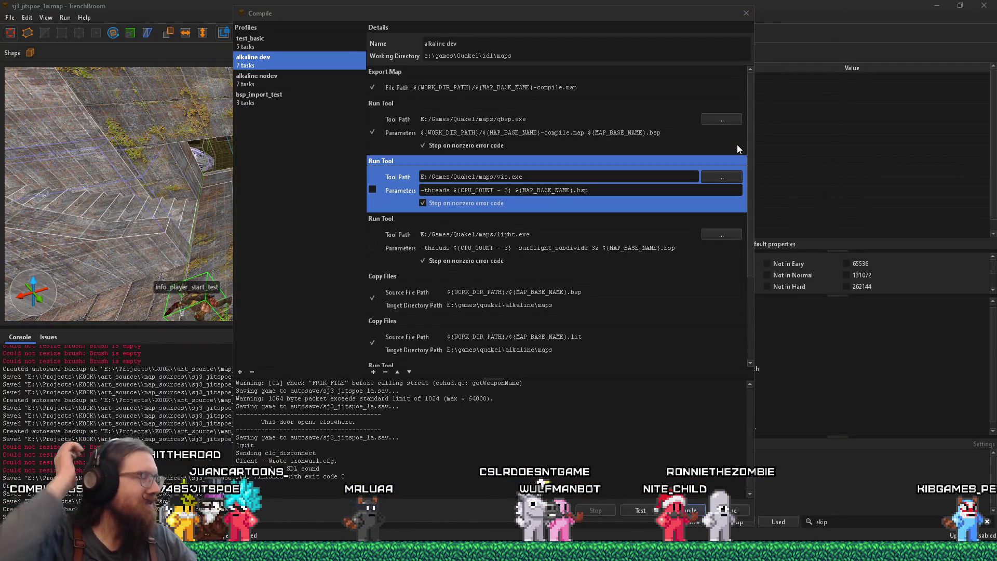
- Close the Compile dialog and inspect the fixture's light colour, soft angle, delay and spotlight angle properties
click(746, 13)
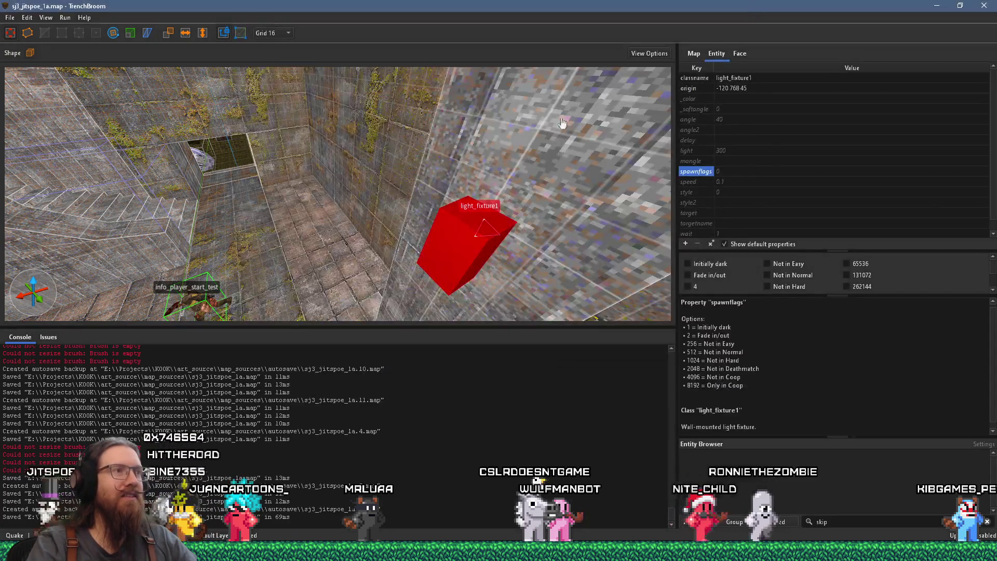
scroll(439, 211, down, 5)
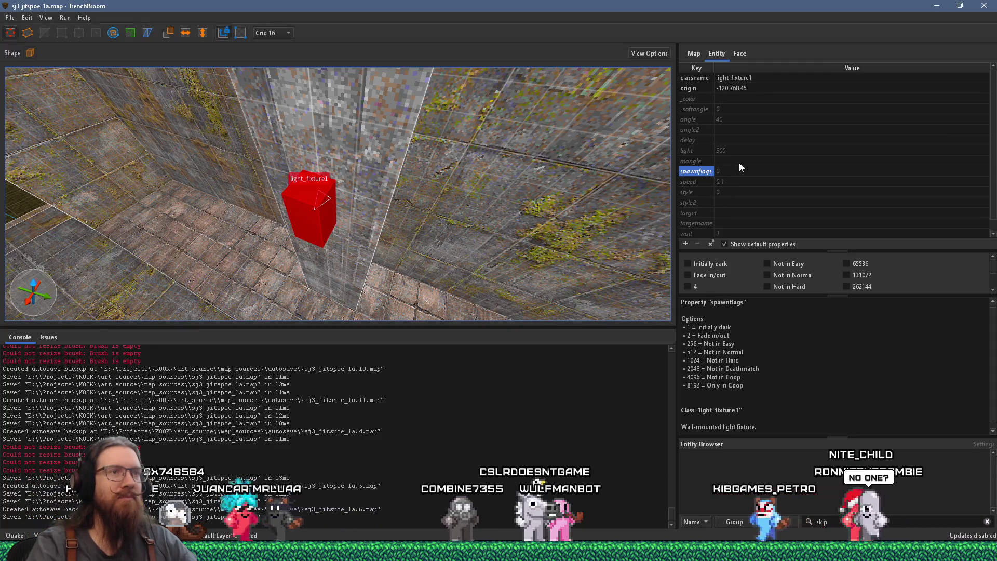
scroll(740, 166, down, 1)
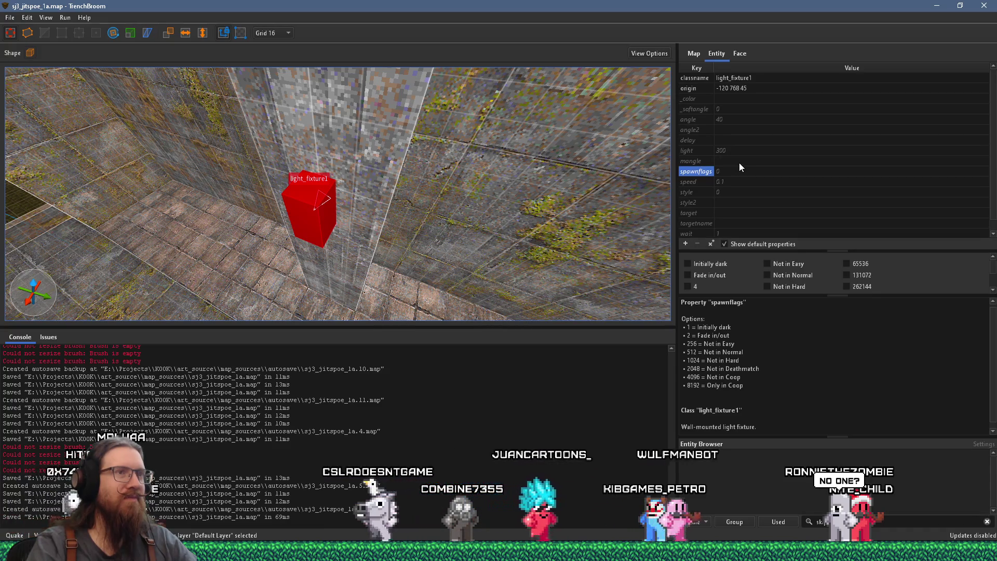
scroll(727, 116, up, 1)
click(696, 98)
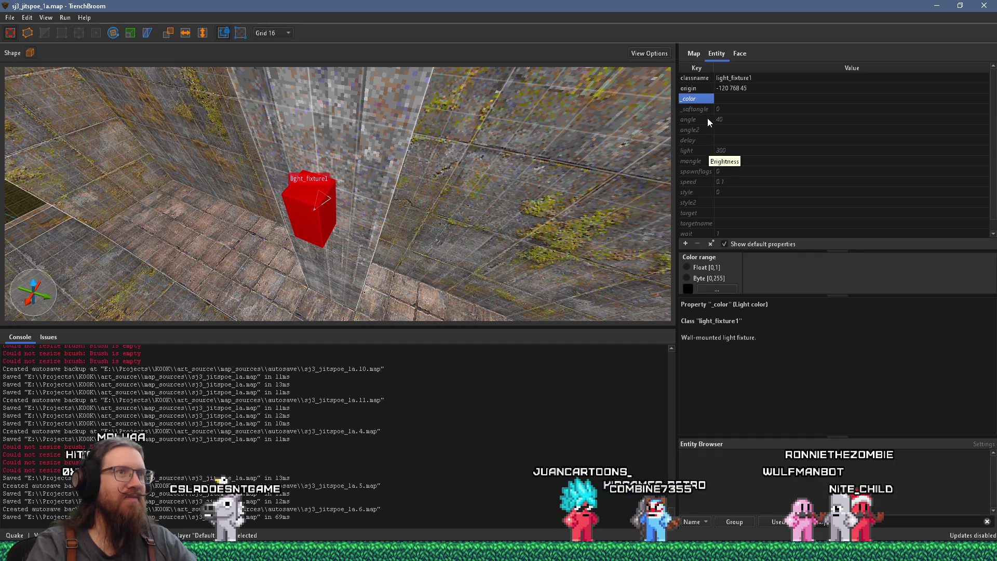
click(705, 109)
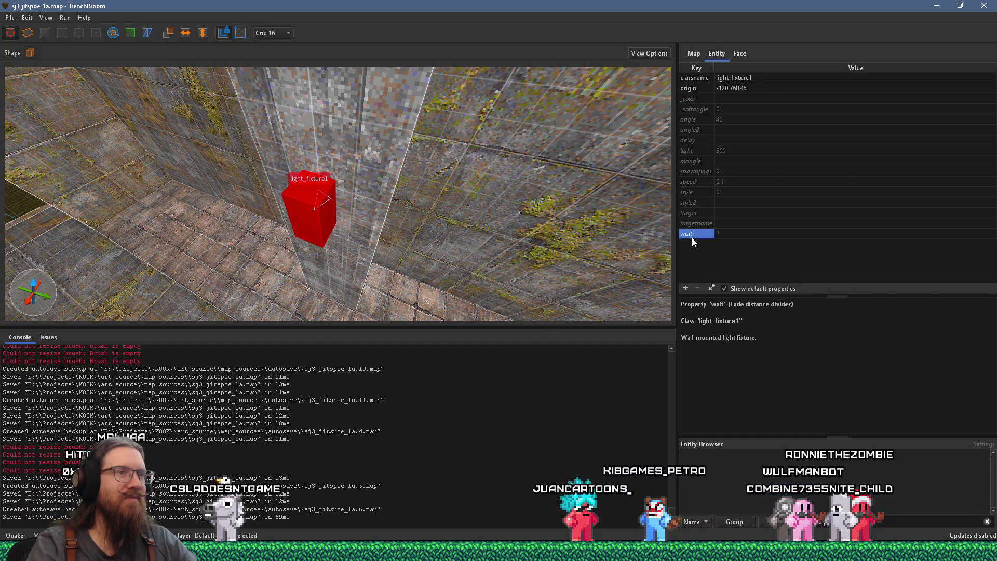
click(703, 139)
click(704, 119)
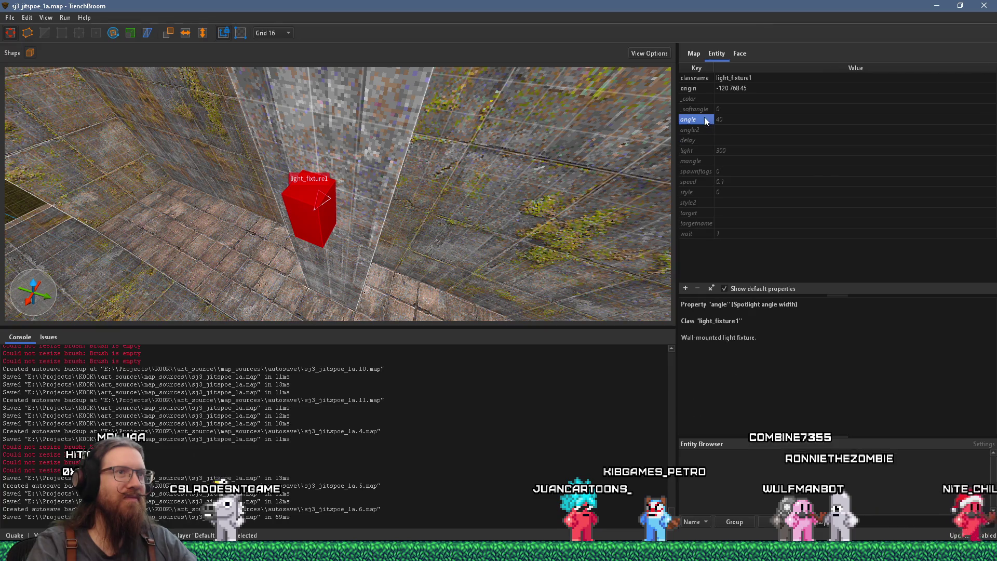
- Read the speed, targetname and wait property descriptions, then return to light colour
click(703, 182)
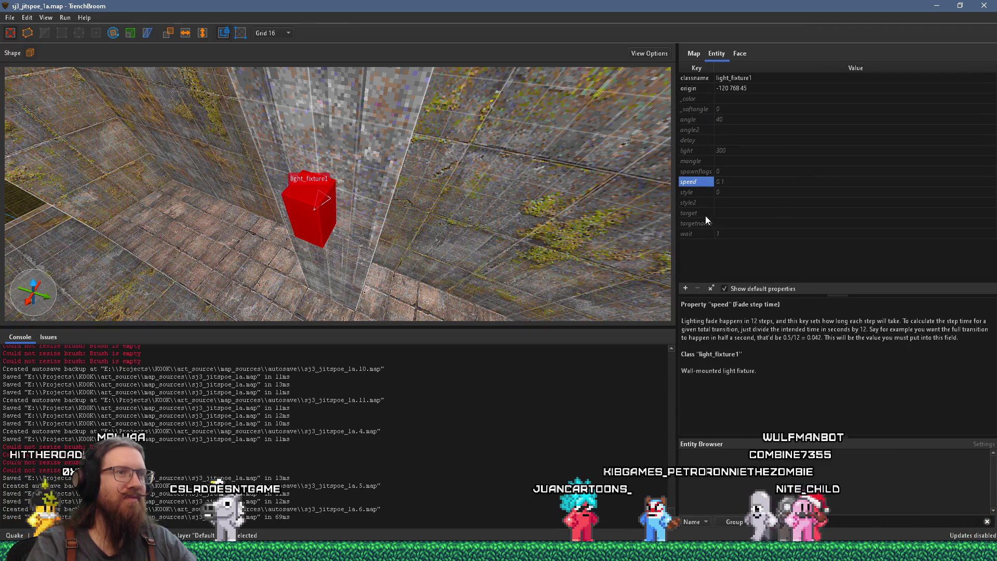
click(705, 223)
click(705, 233)
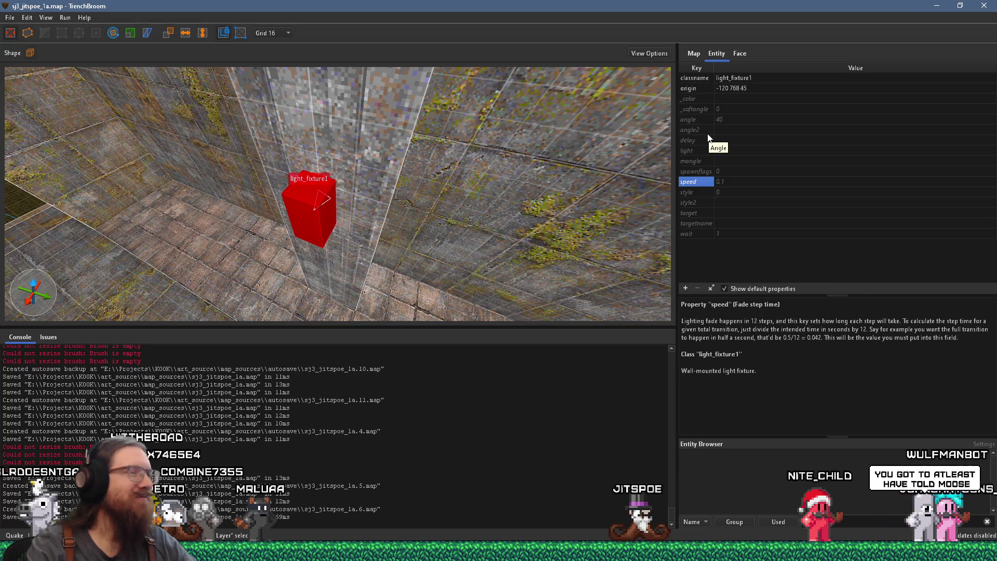
click(705, 100)
- Widen the property list and review light_fixture1's angle2 and _color descriptions
mouse_move(771, 251)
mouse_down()
mouse_move(781, 309)
mouse_move(783, 260)
mouse_move(783, 285)
mouse_up()
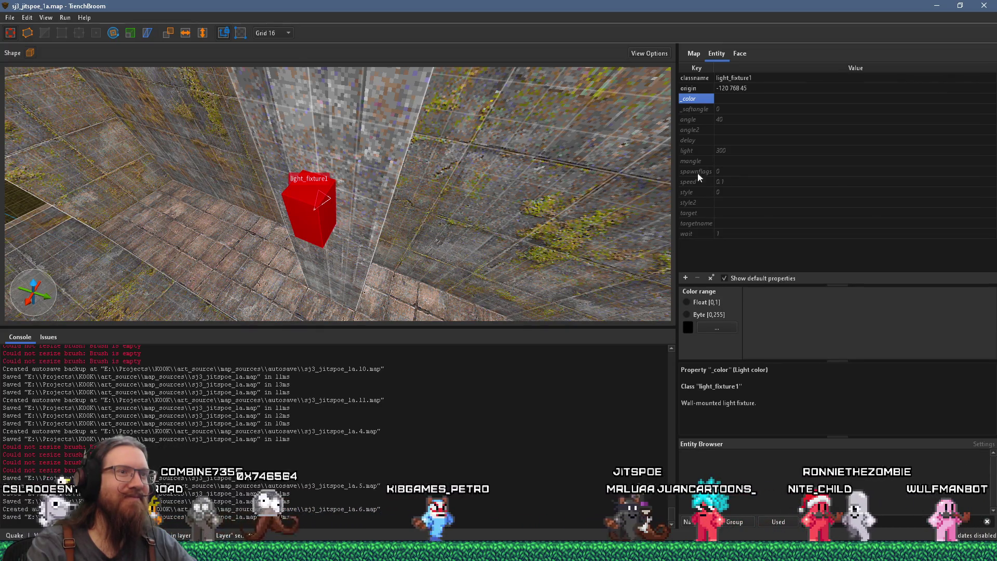
click(711, 131)
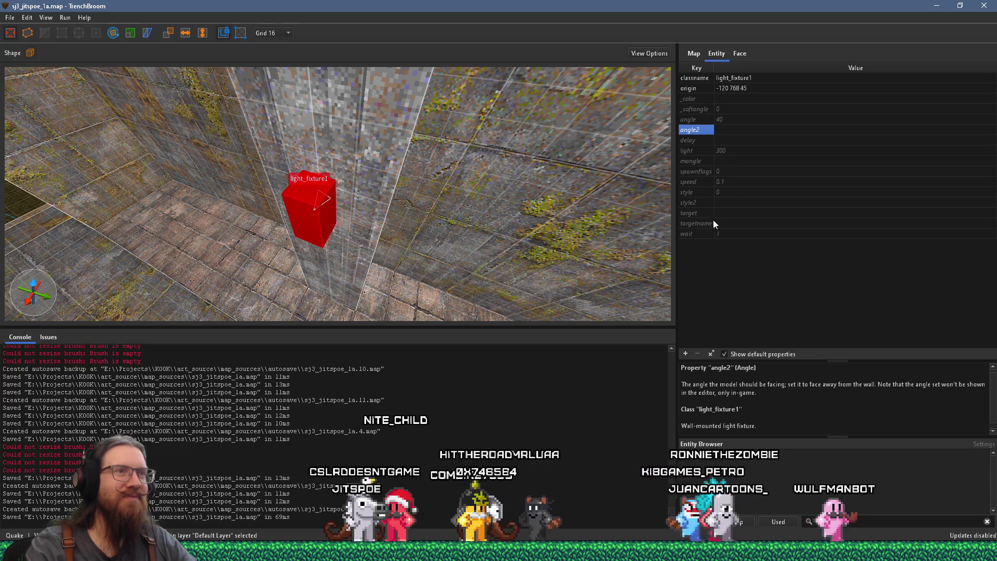
click(706, 99)
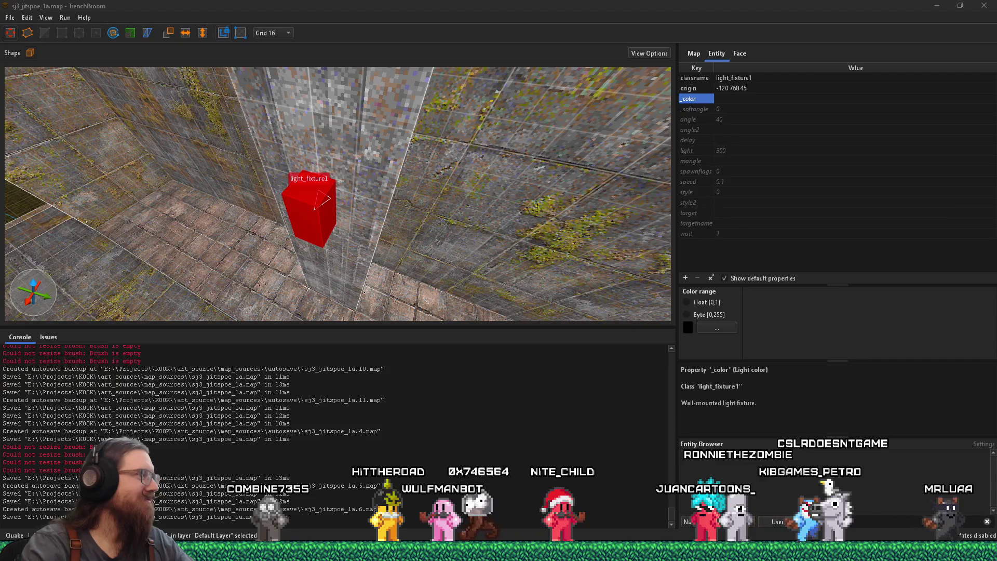
- Face the fixture's wall in the 3D view, then start a Windows Run command with path e:\
mouse_move(362, 245)
mouse_down()
mouse_move(269, 155)
mouse_move(276, 164)
mouse_move(390, 162)
mouse_move(566, 206)
mouse_up()
key(ctrl+u)
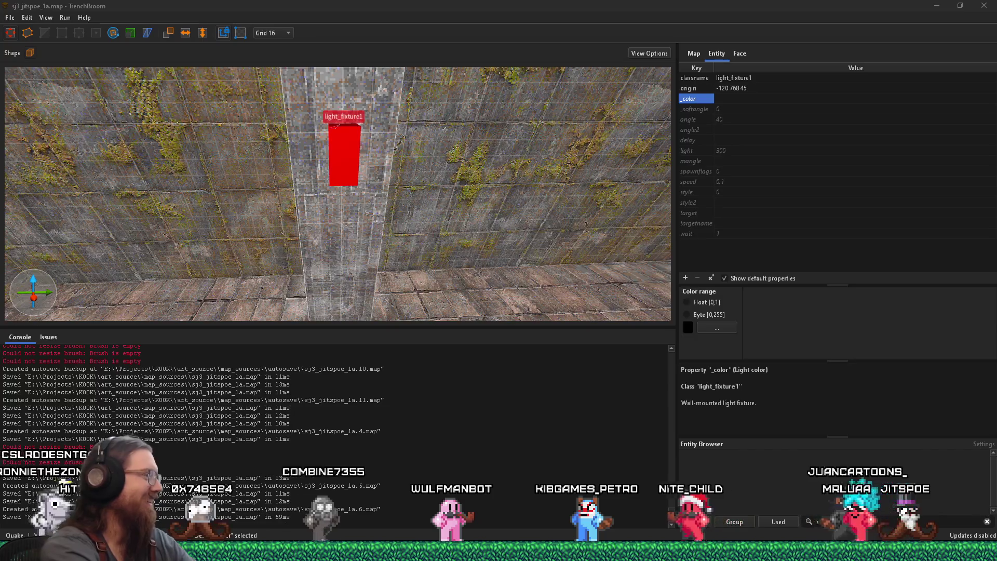
text(kip)
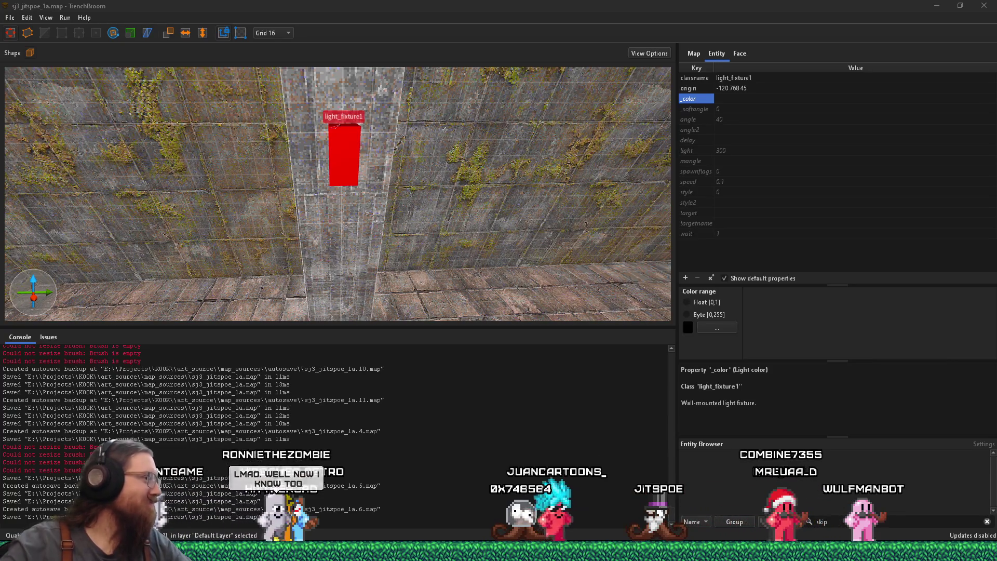
click(457, 10)
mouse_move(362, 172)
mouse_down()
mouse_move(239, 212)
mouse_move(336, 287)
mouse_move(333, 271)
mouse_move(382, 267)
mouse_move(376, 257)
mouse_move(401, 211)
mouse_move(441, 205)
mouse_move(161, 196)
mouse_move(372, 183)
mouse_move(145, 122)
mouse_move(379, 207)
mouse_move(363, 199)
mouse_move(414, 187)
mouse_move(507, 196)
mouse_move(588, 183)
mouse_move(386, 182)
mouse_move(475, 166)
mouse_move(463, 180)
mouse_up()
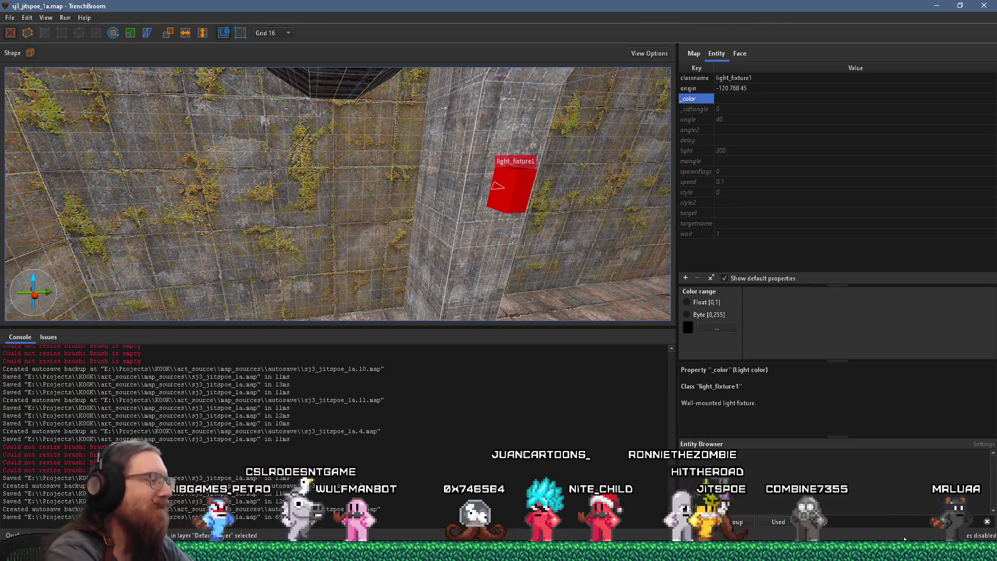
key(super+r)
text(e:\)
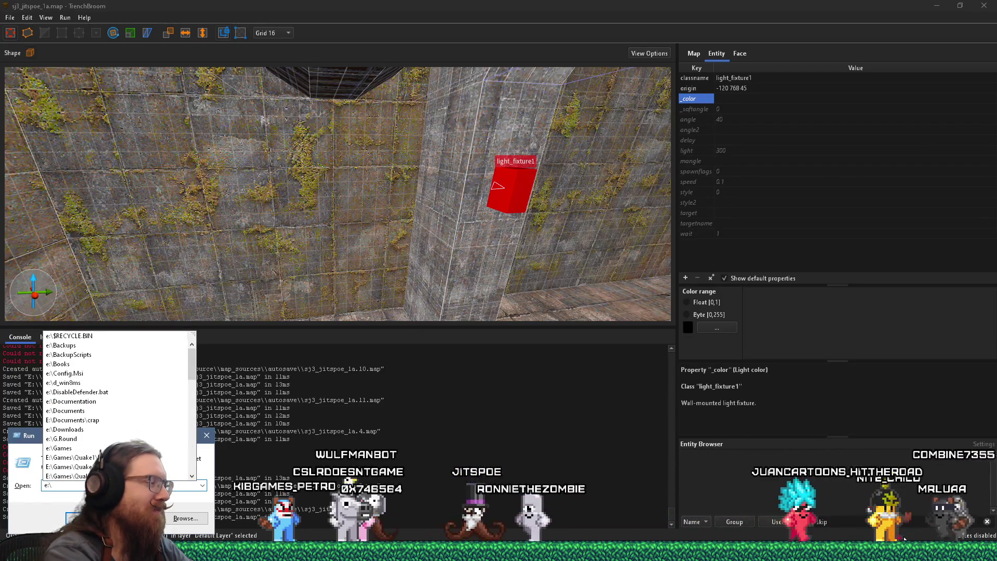
text(p)
- Launch a second TrenchBroom from its path on drive E through the Run dialog
key(Escape)
key(Escape)
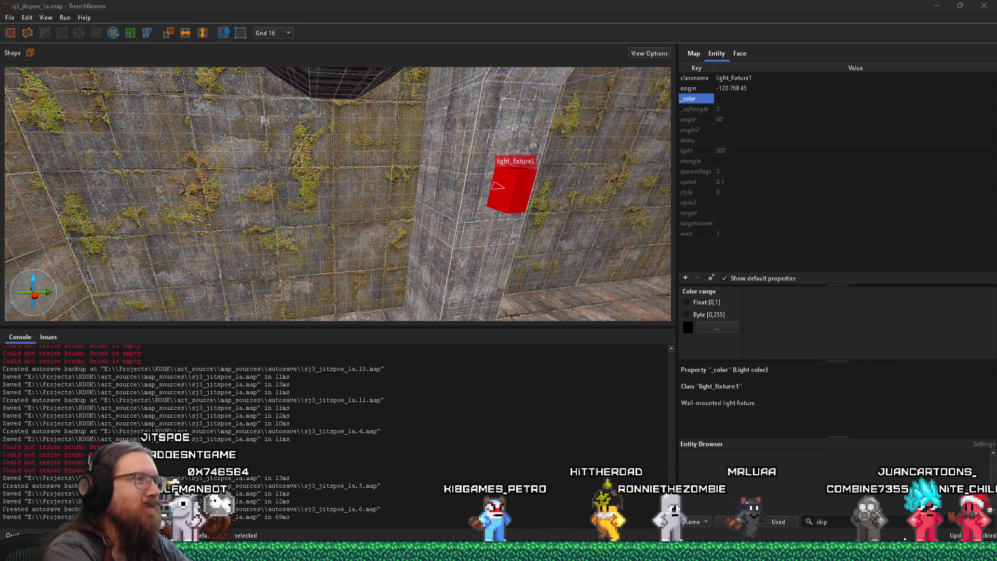
key(super+r)
text(e:\p)
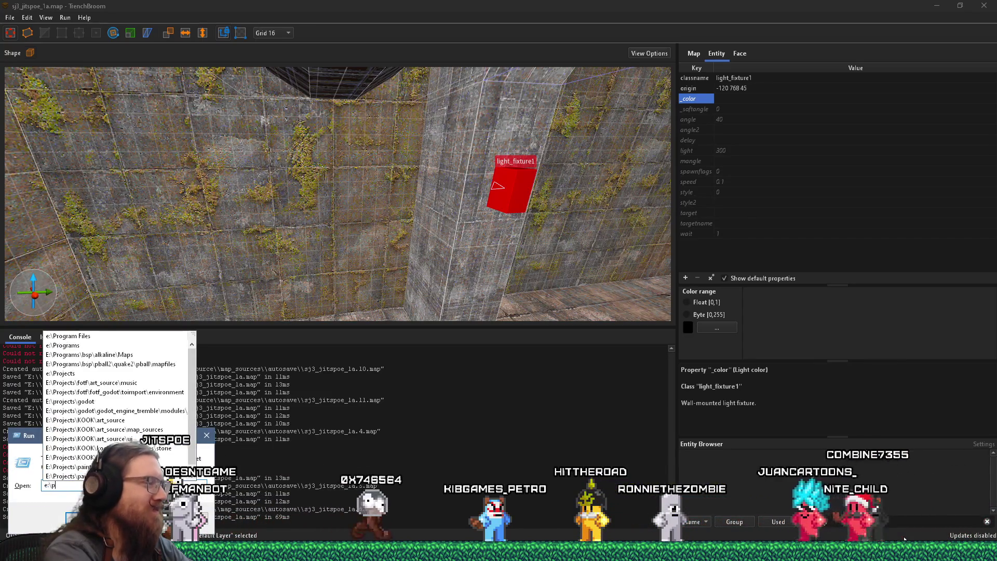
text(roject)
key(Return)
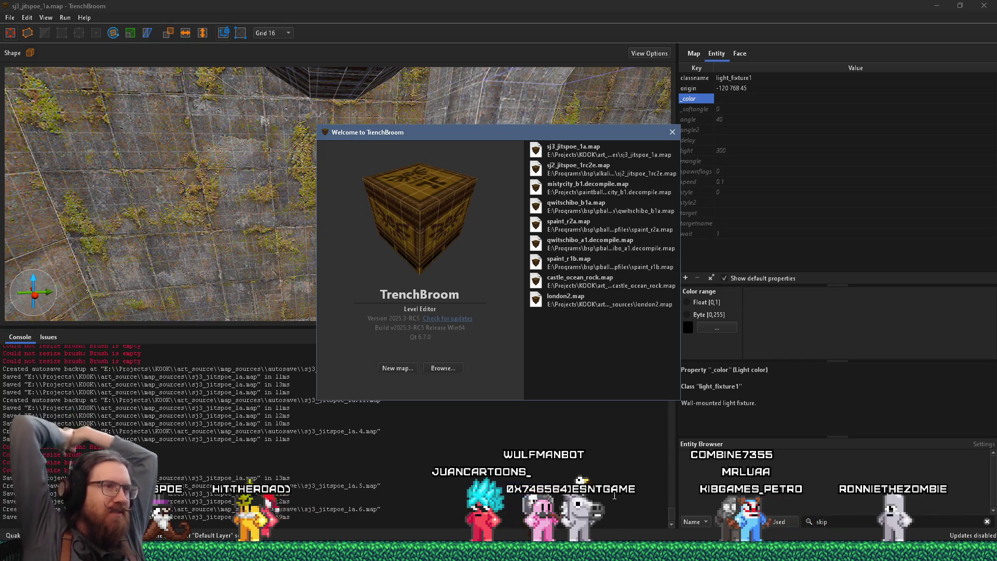
- Open sj2_jitspoe_1rc2e.map from the recent maps list with Quake as its game
double_click(591, 171)
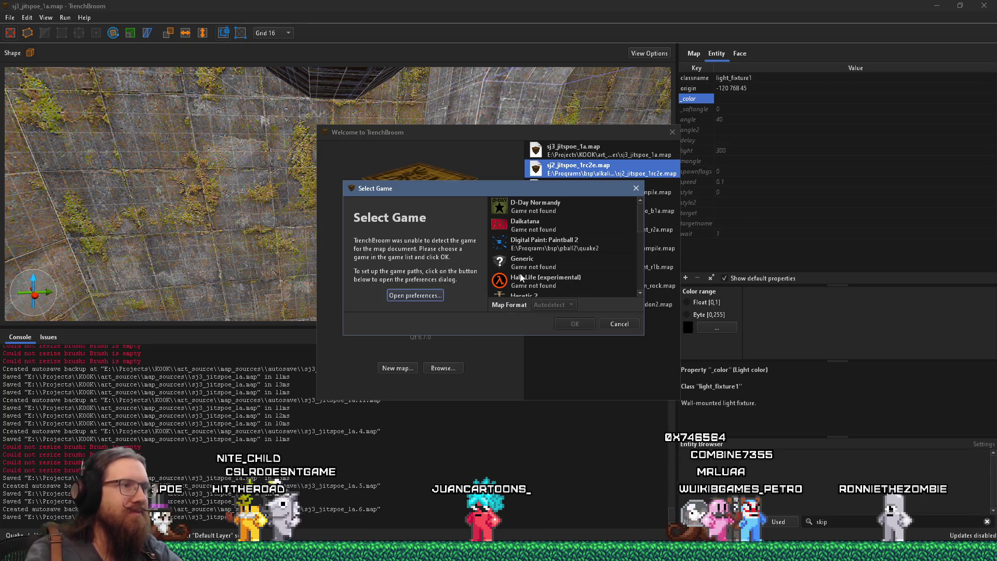
scroll(556, 272, down, 2)
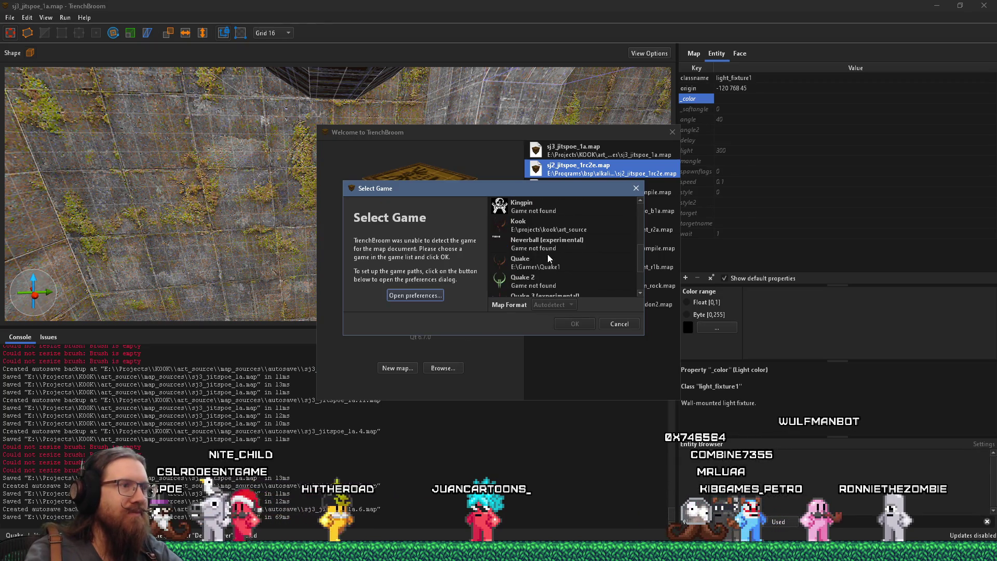
click(539, 263)
click(575, 324)
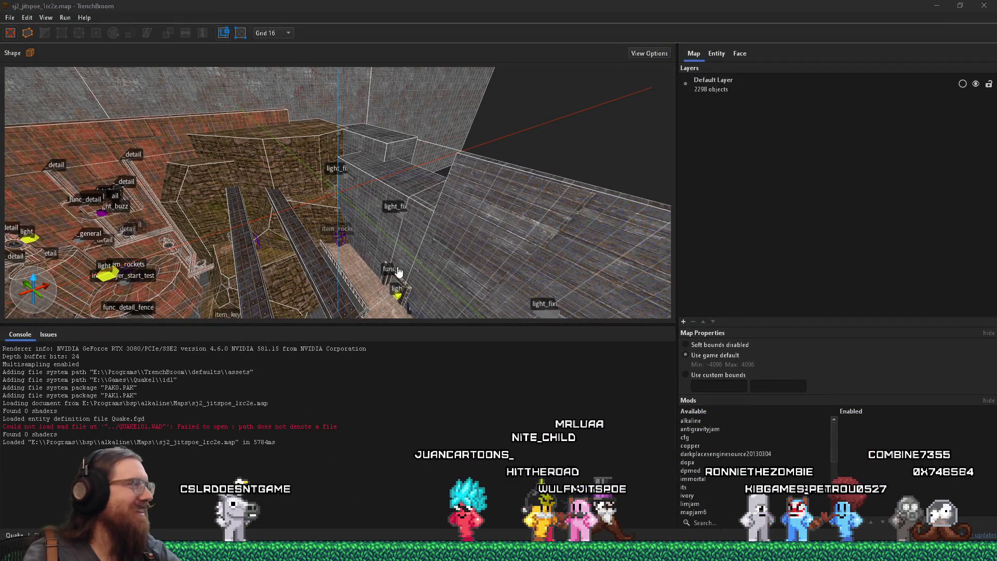
- Fly to the red light_fixture1 by the pink wall, select it, and show its properties (_color 198 248 253)
mouse_move(421, 261)
mouse_down()
mouse_move(241, 253)
mouse_move(212, 155)
mouse_move(172, 239)
mouse_move(38, 279)
mouse_move(140, 239)
mouse_move(144, 256)
mouse_move(273, 232)
mouse_move(409, 241)
mouse_move(426, 204)
mouse_move(394, 227)
mouse_move(410, 229)
mouse_move(419, 225)
mouse_move(260, 233)
mouse_move(374, 193)
mouse_up()
mouse_move(464, 195)
mouse_down()
mouse_move(356, 223)
mouse_move(466, 207)
mouse_move(474, 154)
mouse_move(123, 197)
mouse_move(279, 210)
mouse_move(143, 221)
mouse_move(221, 258)
mouse_move(283, 206)
mouse_move(322, 201)
mouse_move(336, 230)
mouse_move(332, 210)
mouse_move(307, 217)
mouse_up()
click(306, 217)
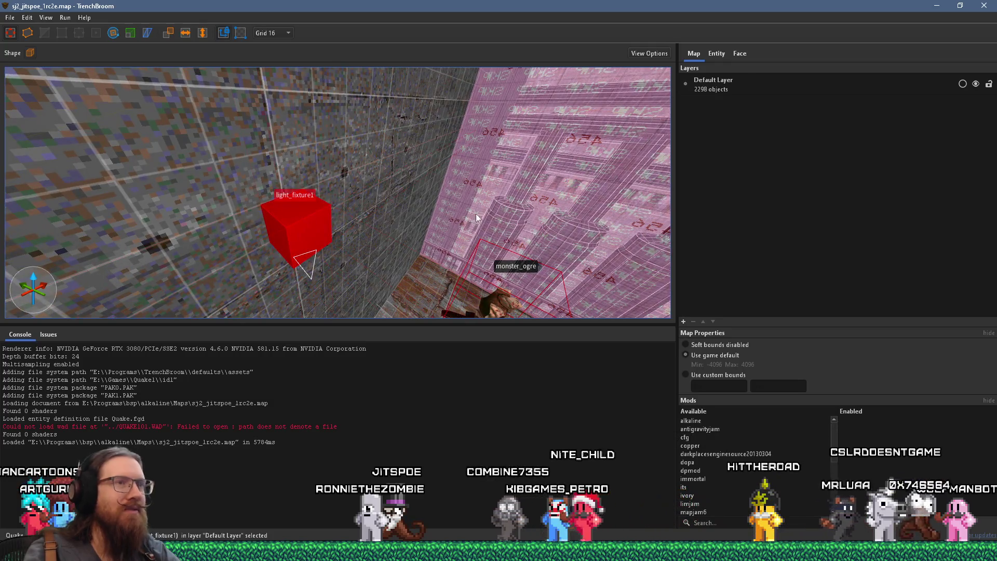
click(714, 55)
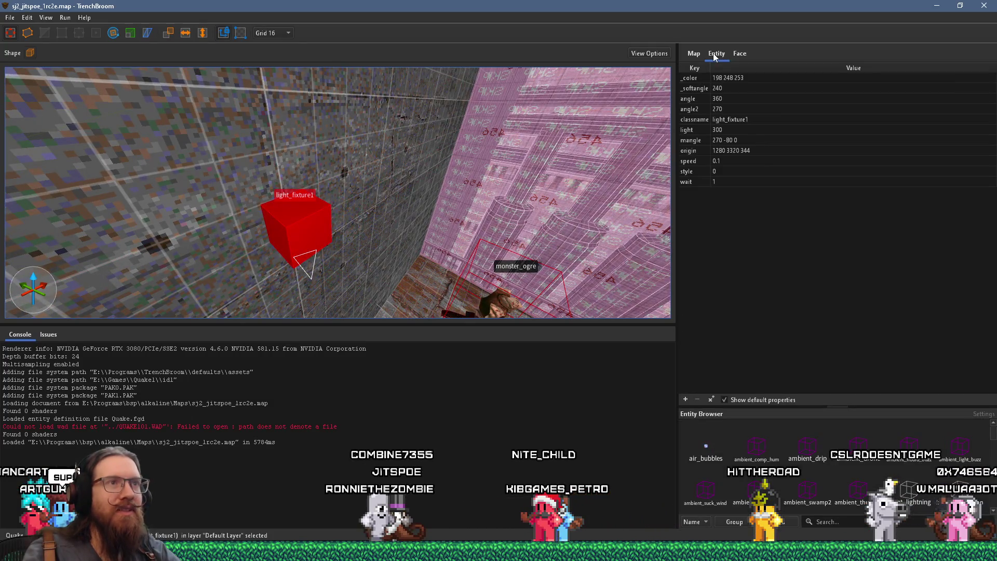
- Review the _color and _softangle properties of light_fixture1 in the sj2_jitspoe_1c2e map
click(750, 80)
double_click(749, 77)
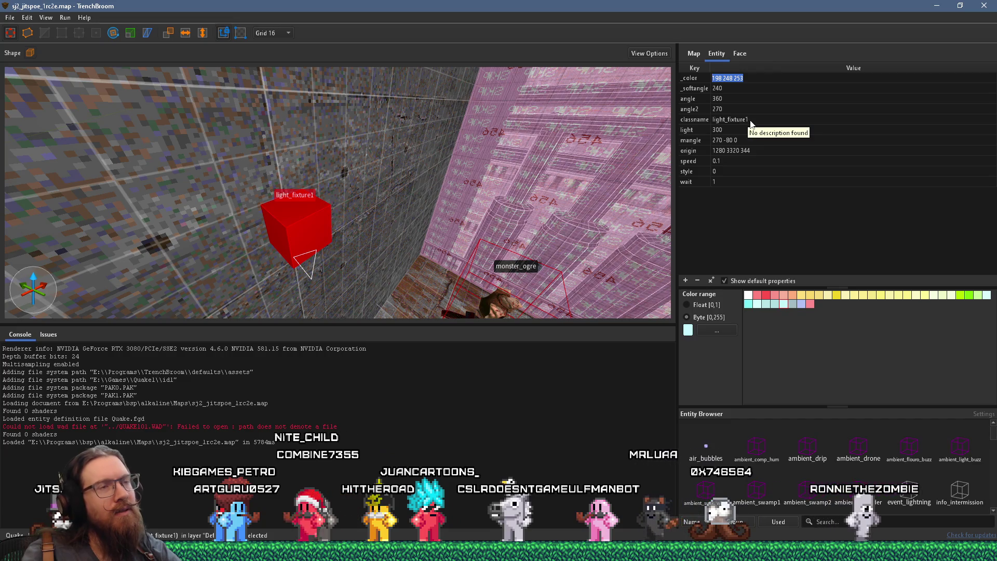
click(730, 90)
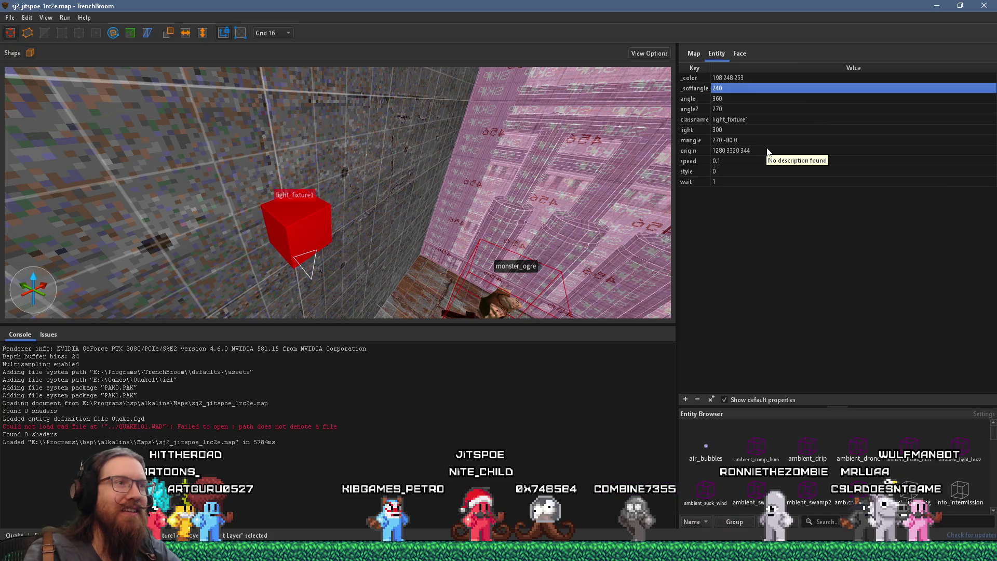
mouse_move(407, 158)
mouse_down()
mouse_move(310, 171)
mouse_move(328, 176)
mouse_move(352, 151)
mouse_move(378, 160)
mouse_move(321, 167)
mouse_move(333, 167)
mouse_up()
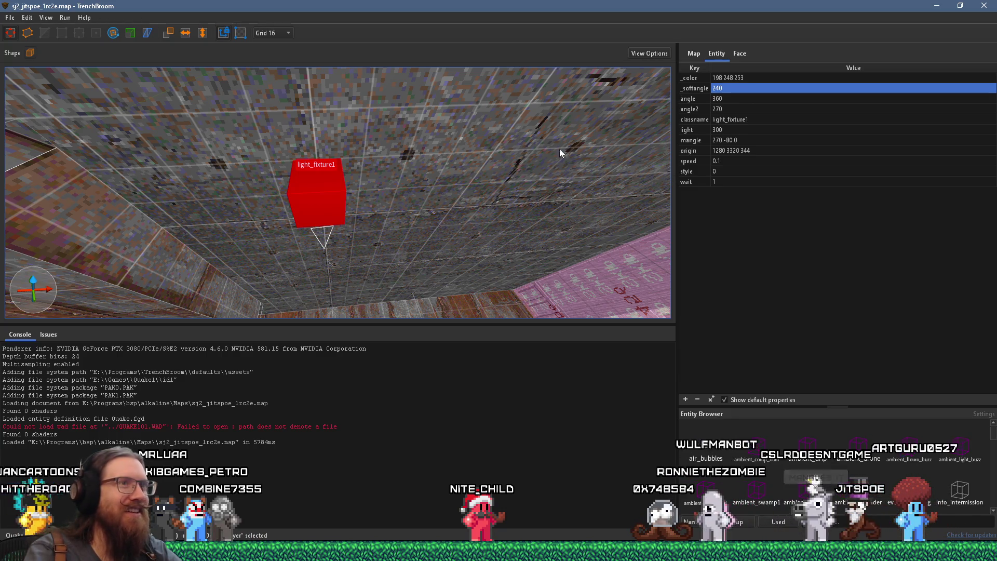
- Leave the fixture unchanged and switch to the sj3_jitspoe_1a map window
right_click(344, 197)
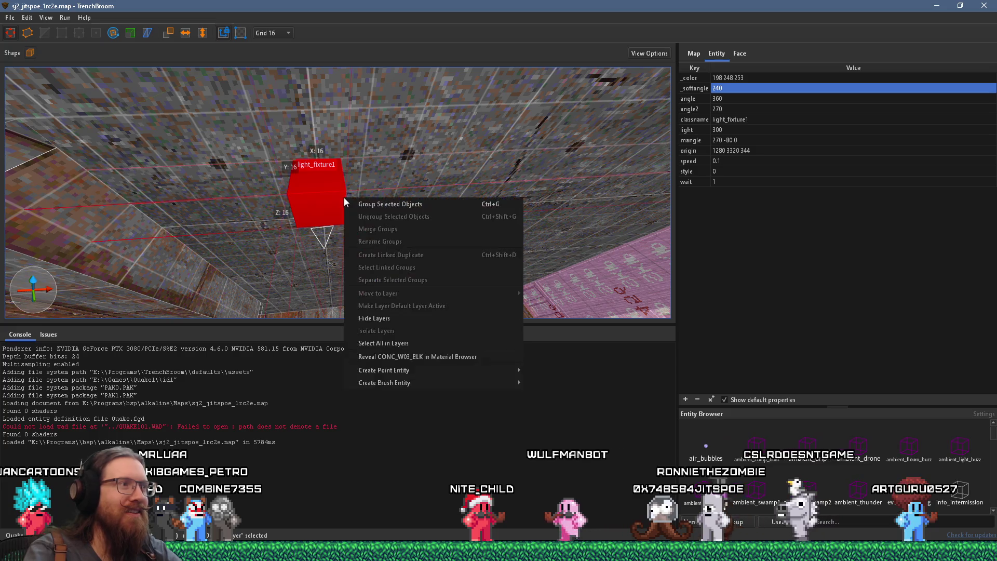
click(312, 191)
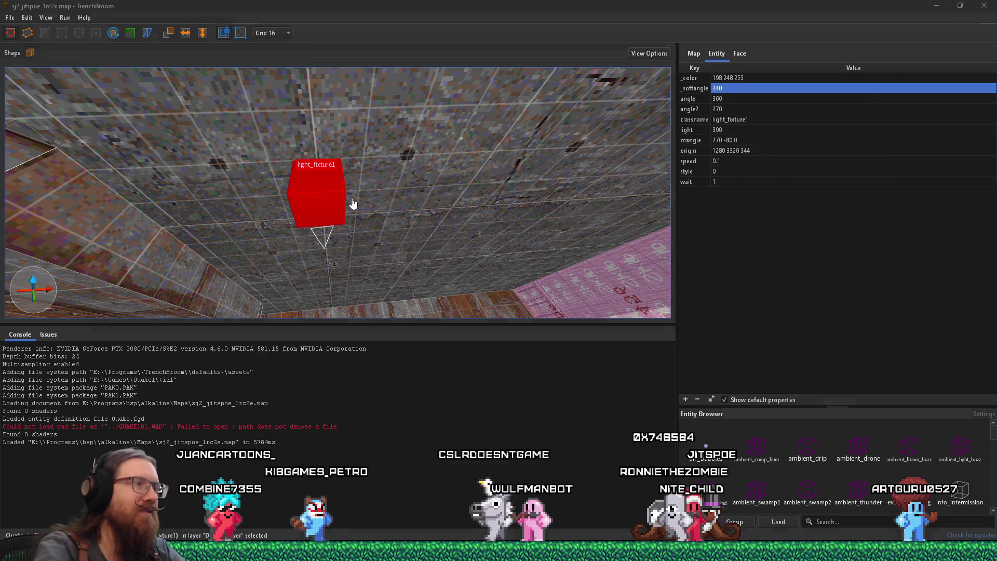
key(alt+Tab)
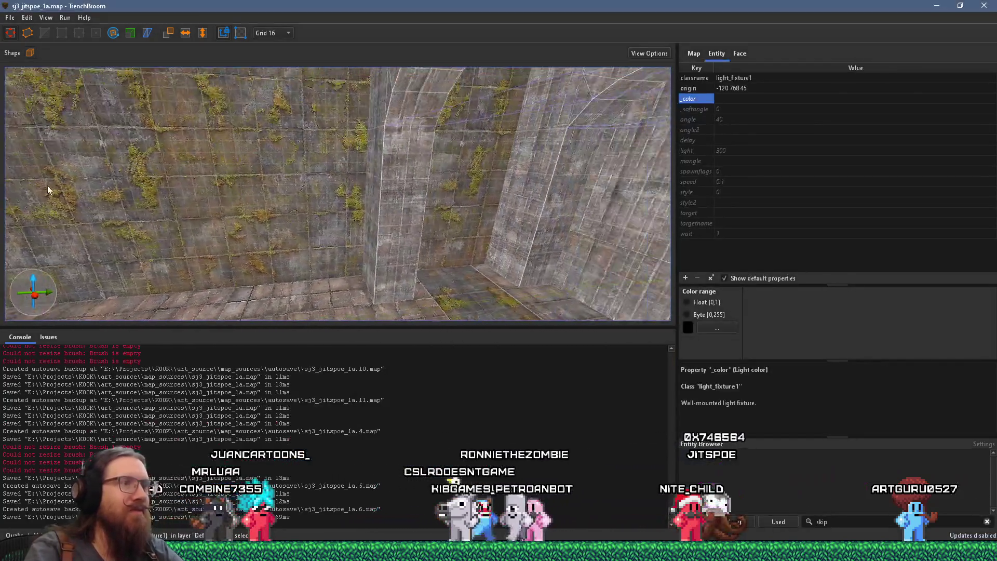
- Paste the copied light_fixture1 into sj3_jitspoe_1a and raise it up the wall
click(408, 212)
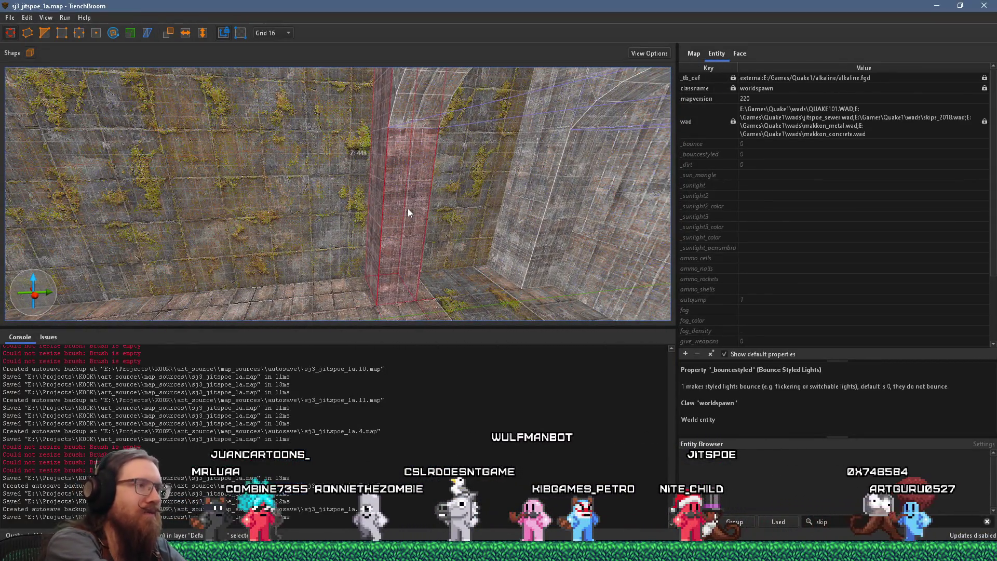
key(ctrl+v)
scroll(422, 214, up, 3)
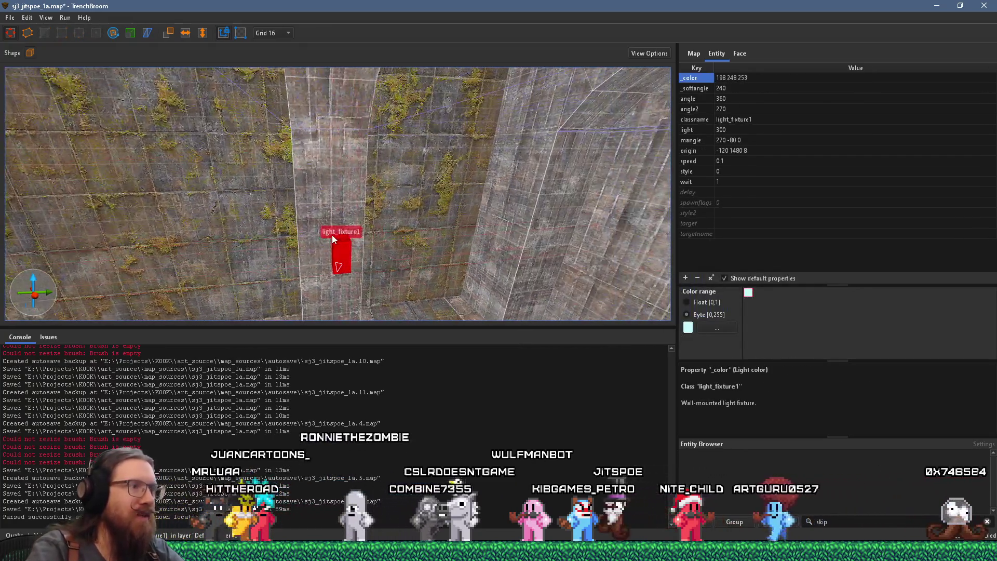
scroll(335, 237, up, 2)
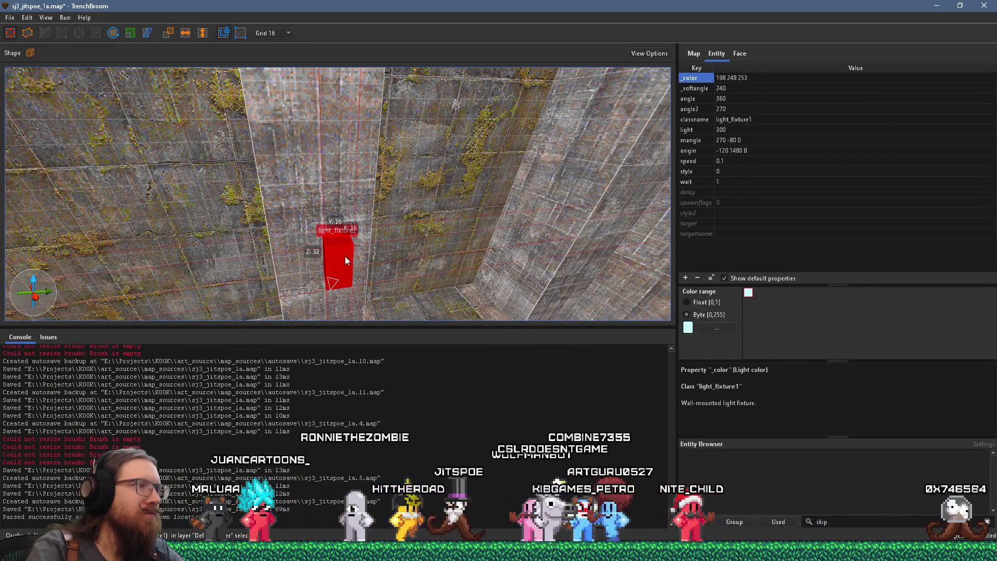
scroll(344, 257, down, 3)
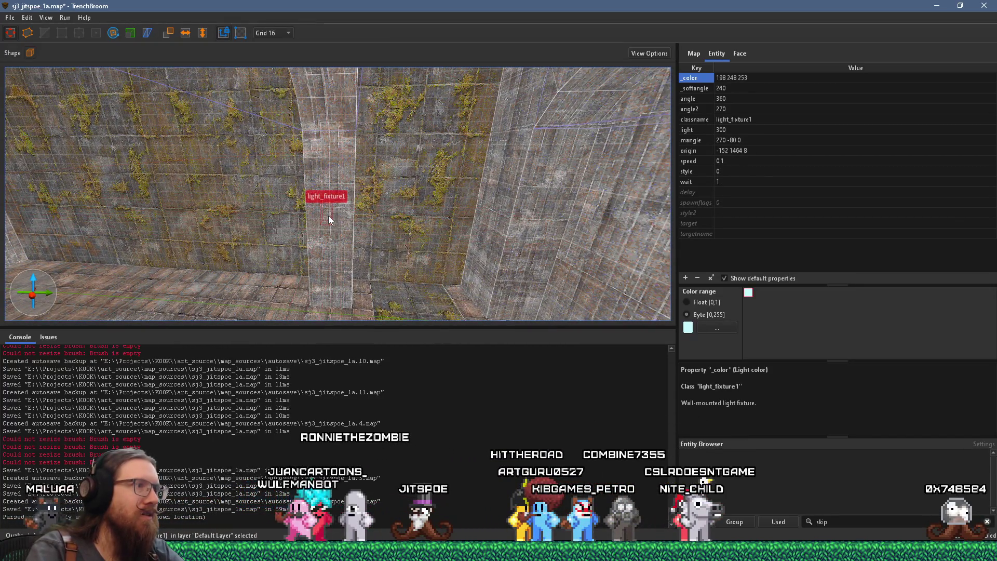
drag(328, 216, 327, 188)
drag(322, 227, 340, 180)
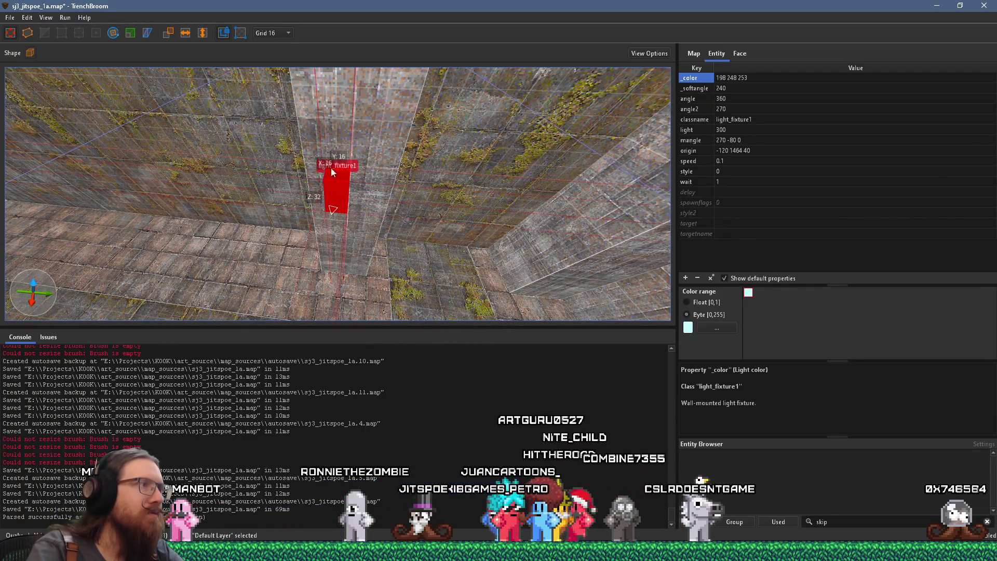
- Switch to the 8-unit grid and zoom in on the placed light fixture
click(277, 34)
click(277, 81)
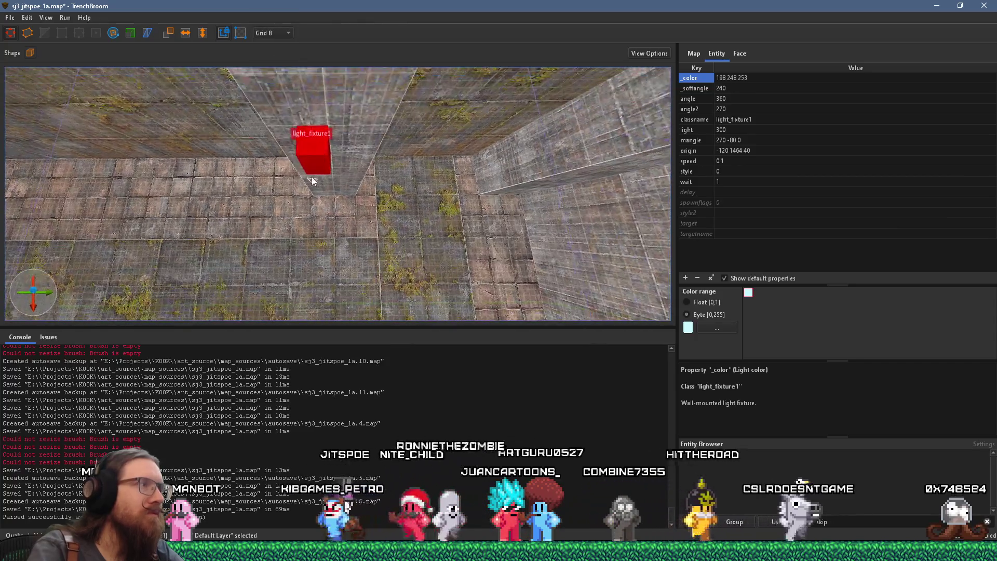
mouse_move(329, 147)
mouse_down()
mouse_move(363, 133)
mouse_move(349, 126)
mouse_move(368, 117)
mouse_move(332, 120)
mouse_move(270, 86)
mouse_move(202, 116)
mouse_move(186, 146)
mouse_move(203, 159)
mouse_move(274, 140)
mouse_move(334, 164)
mouse_move(338, 179)
mouse_move(325, 78)
mouse_move(339, 129)
mouse_move(319, 84)
mouse_move(176, 89)
mouse_move(391, 114)
mouse_move(424, 173)
mouse_move(566, 201)
mouse_move(372, 191)
mouse_move(410, 186)
mouse_move(151, 235)
mouse_move(297, 242)
mouse_move(406, 200)
mouse_move(397, 267)
mouse_move(366, 269)
mouse_up()
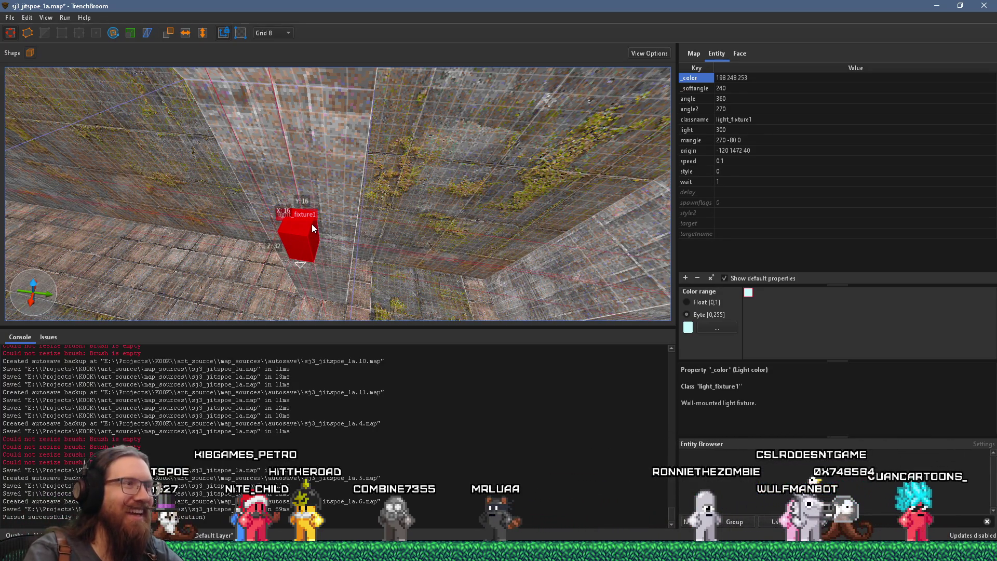
scroll(359, 180, up, 3)
scroll(359, 176, up, 2)
scroll(351, 167, up, 3)
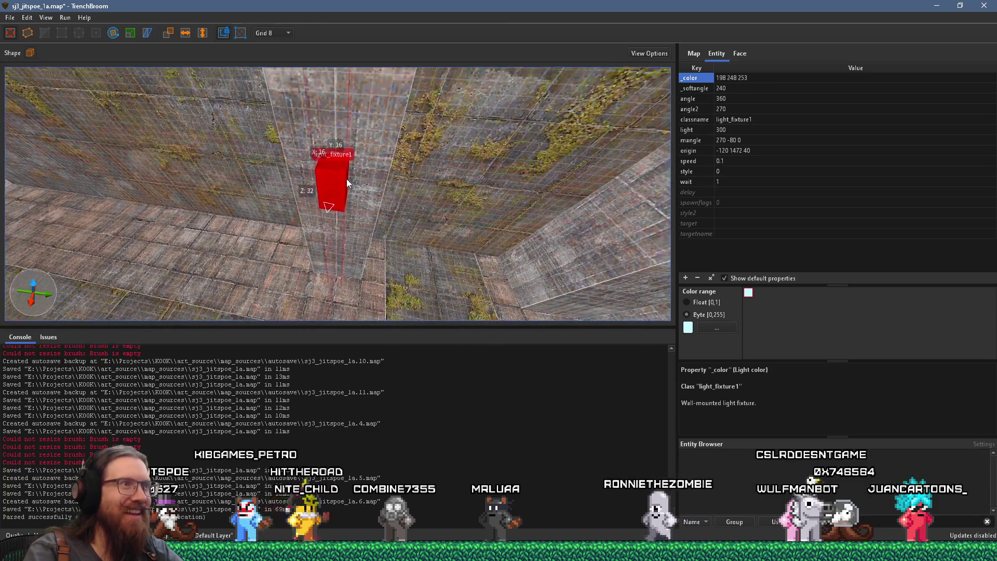
right_click(352, 208)
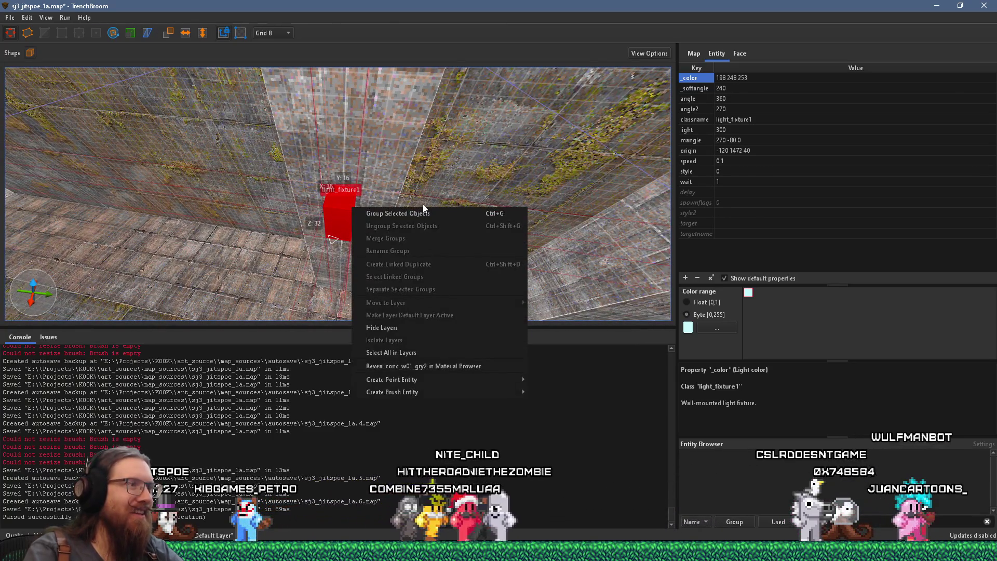
- Group the pasted light_fixture1 under the name 'CageLight'
click(437, 214)
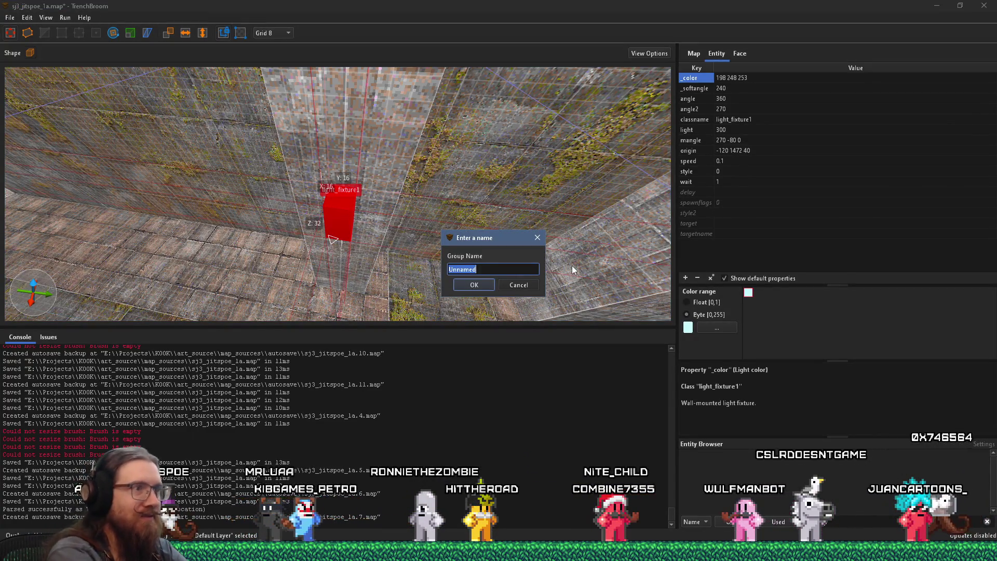
text(Cage)
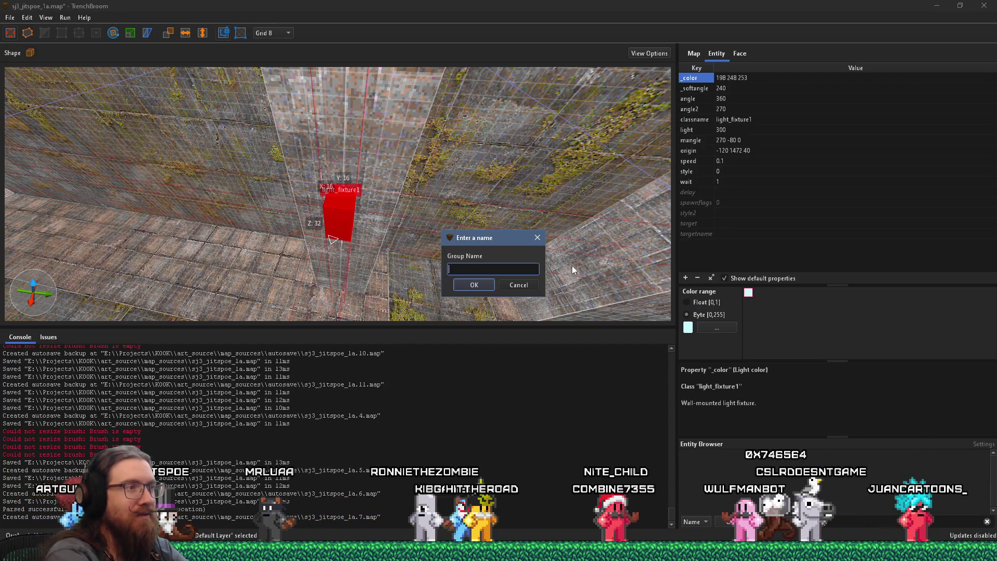
text(Light)
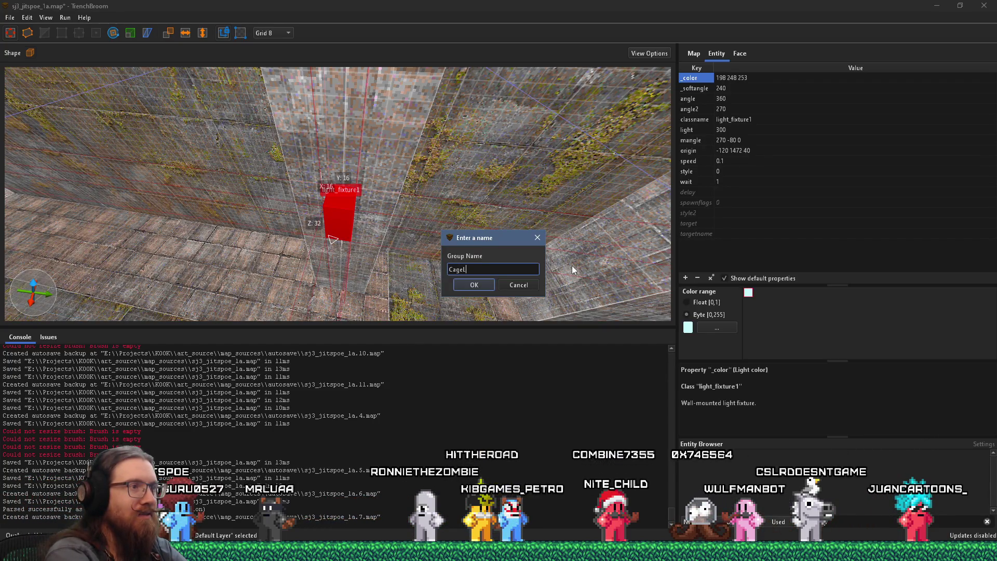
key(Return)
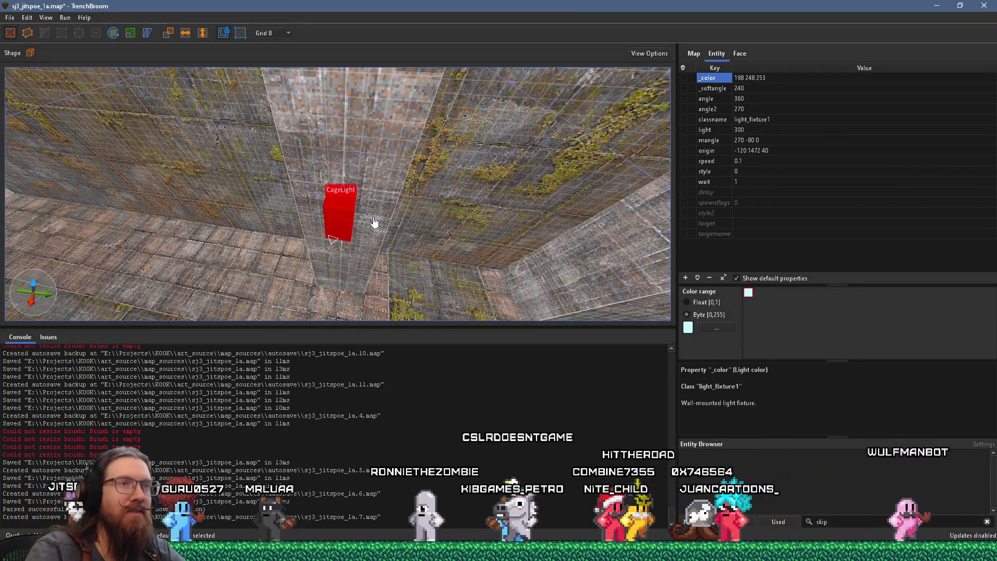
right_click(345, 220)
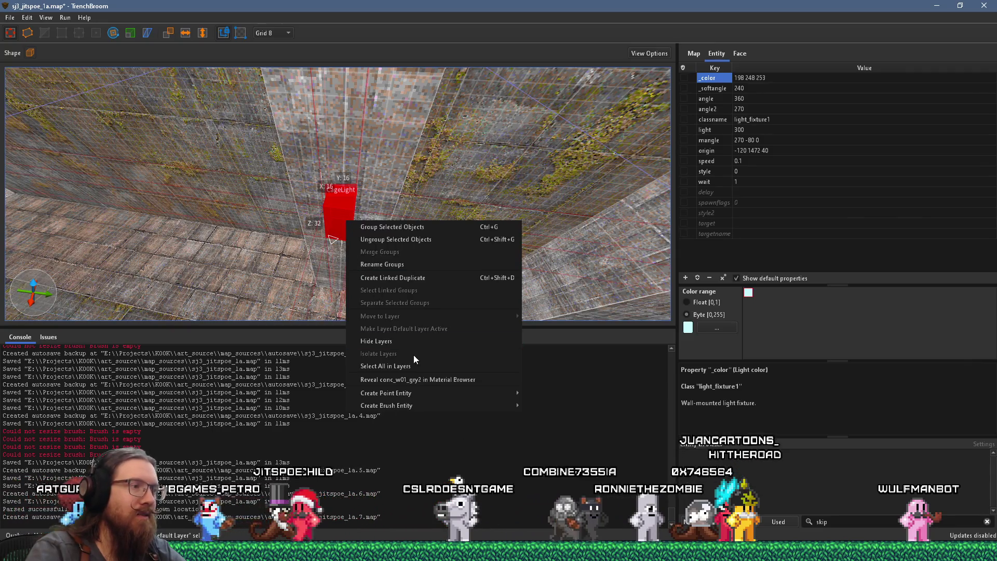
- Create a linked duplicate of CageLight, rotate it to another wall and slide it along
click(398, 277)
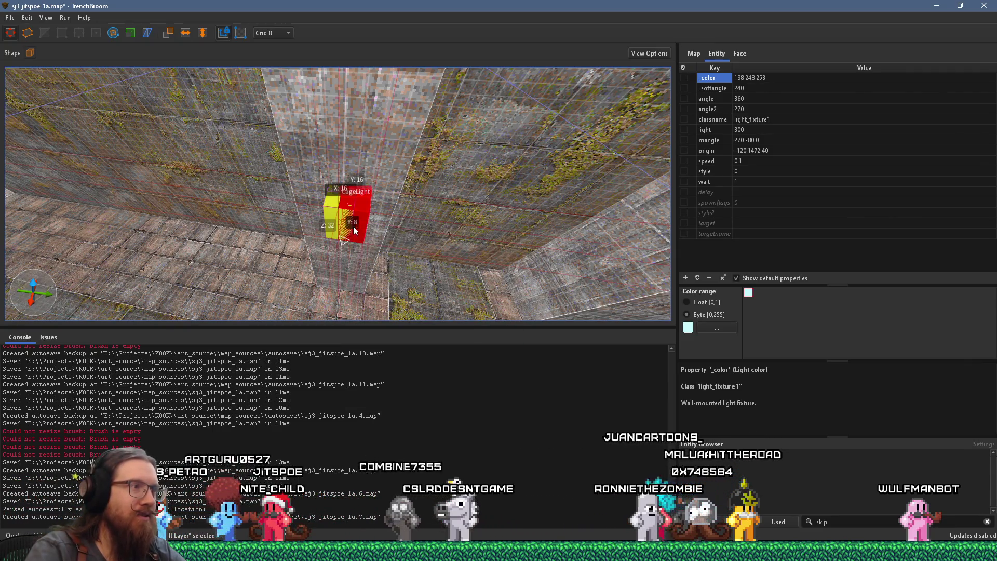
drag(416, 234, 628, 278)
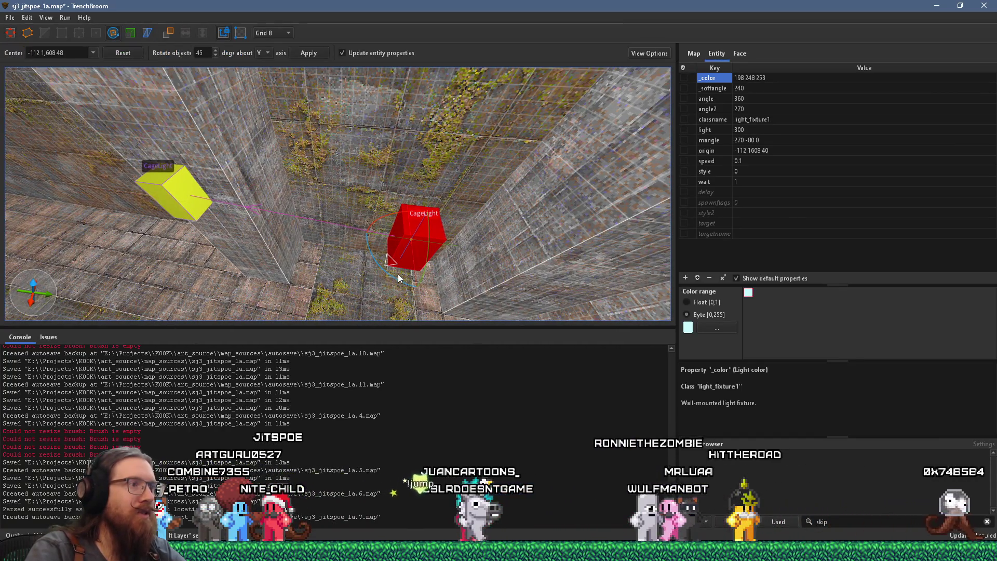
drag(397, 279, 348, 227)
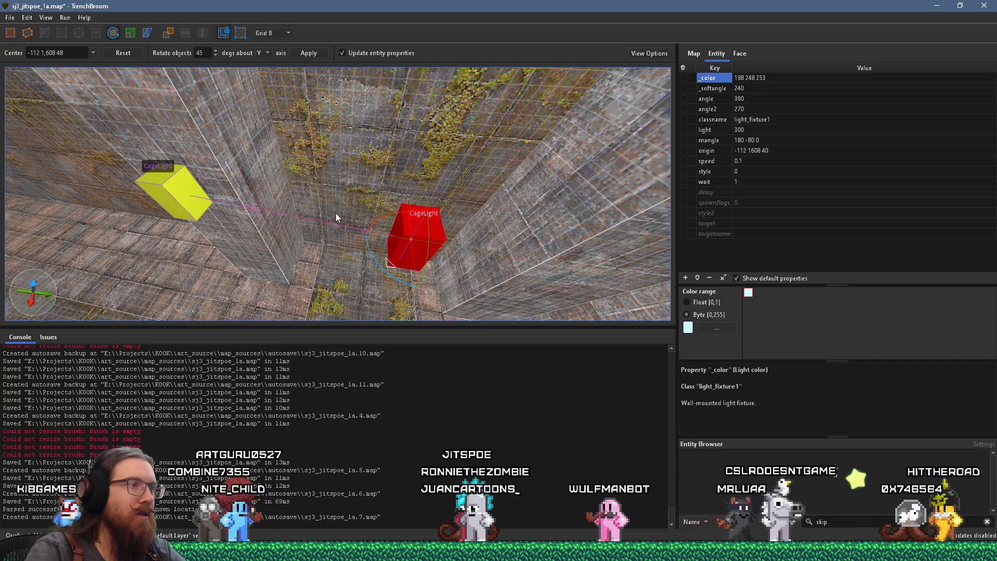
key(d)
key(d)
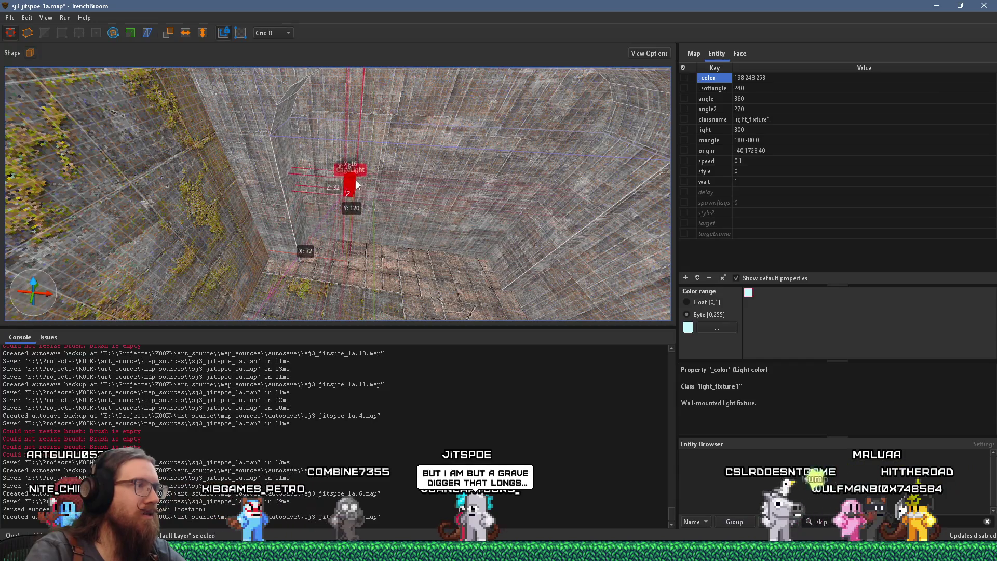
key(w)
key(w)
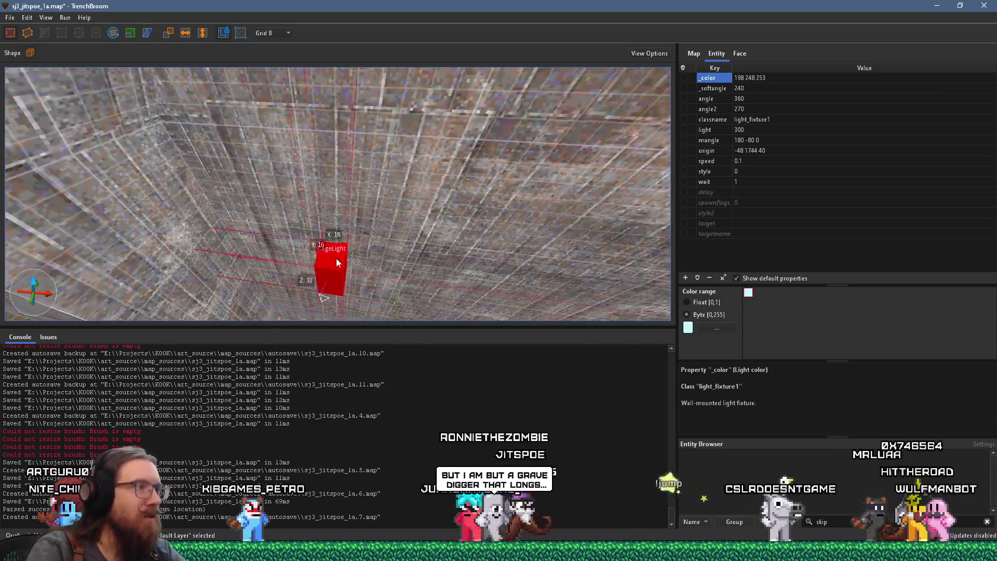
drag(331, 260, 385, 242)
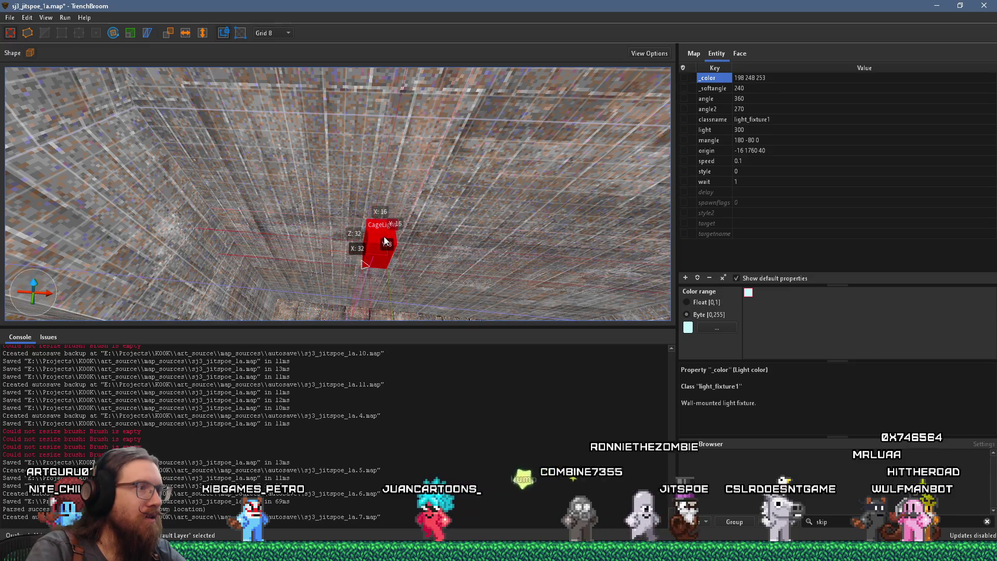
key(s)
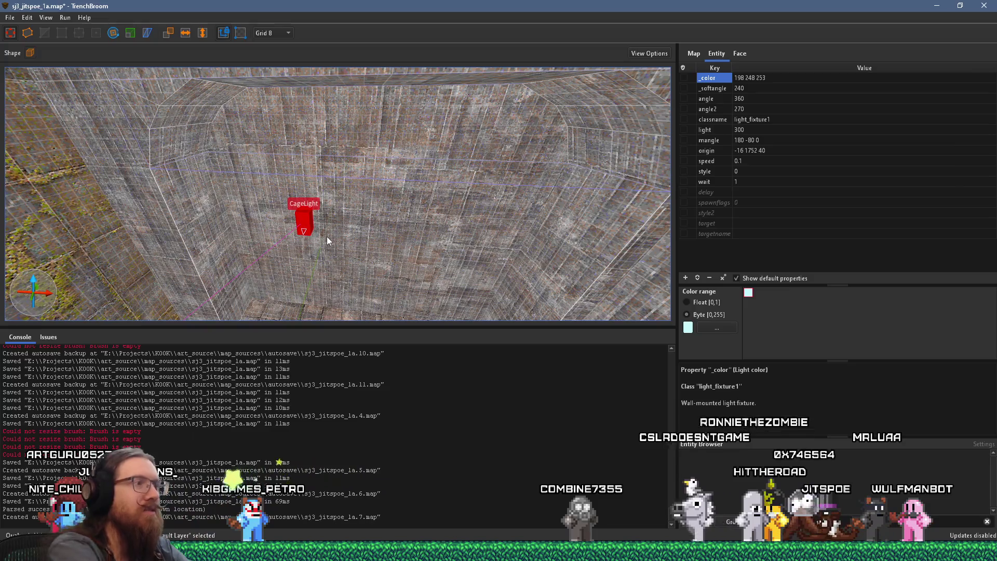
- Copy another CageLight further along the wall, then move a light to a new spot
drag(310, 228, 485, 233)
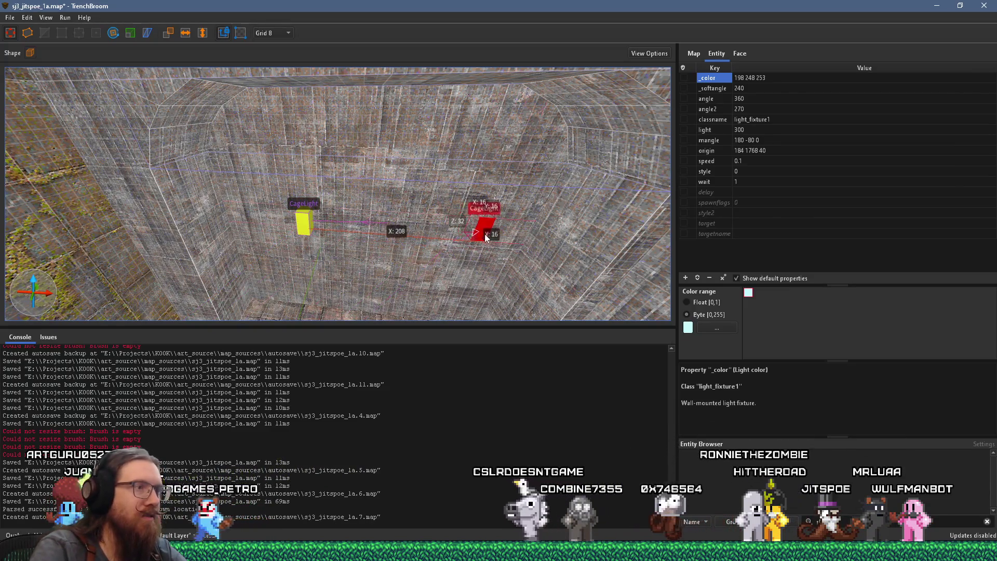
key(s)
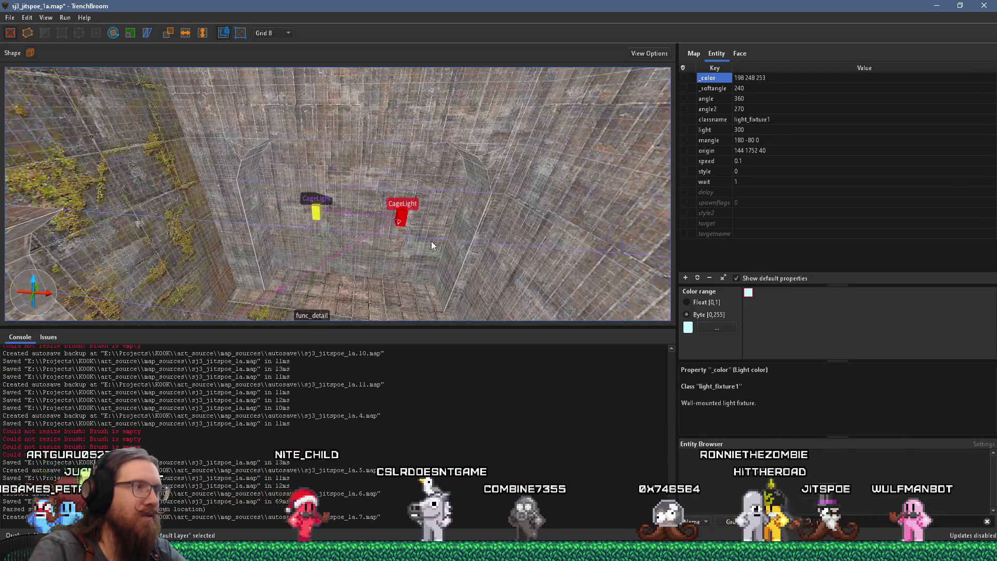
key(s)
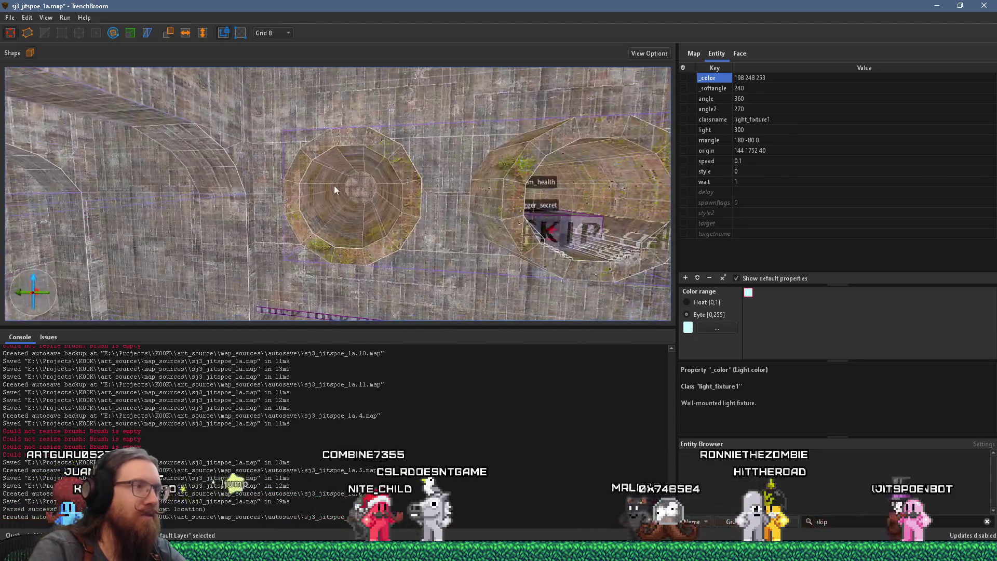
key(s)
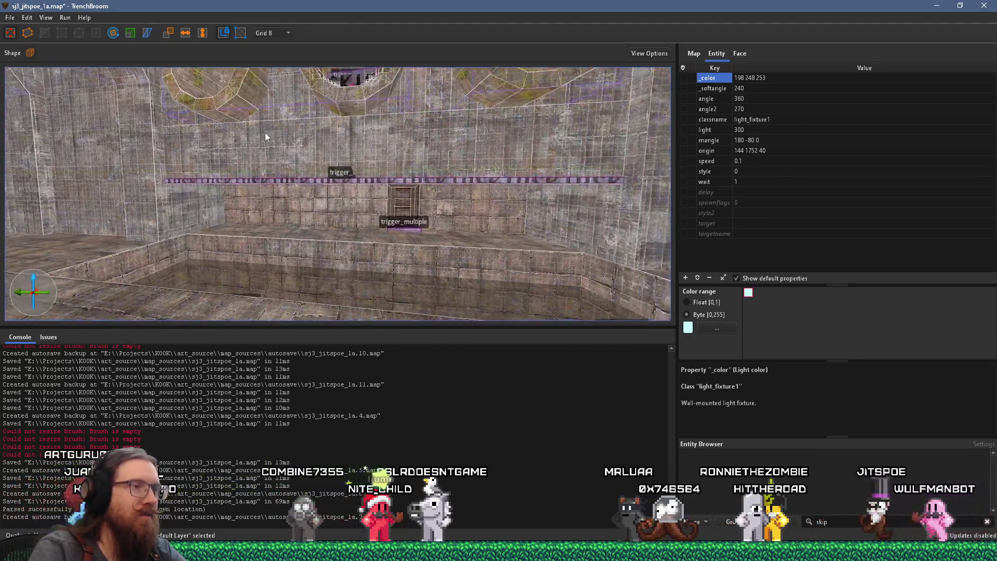
key(s)
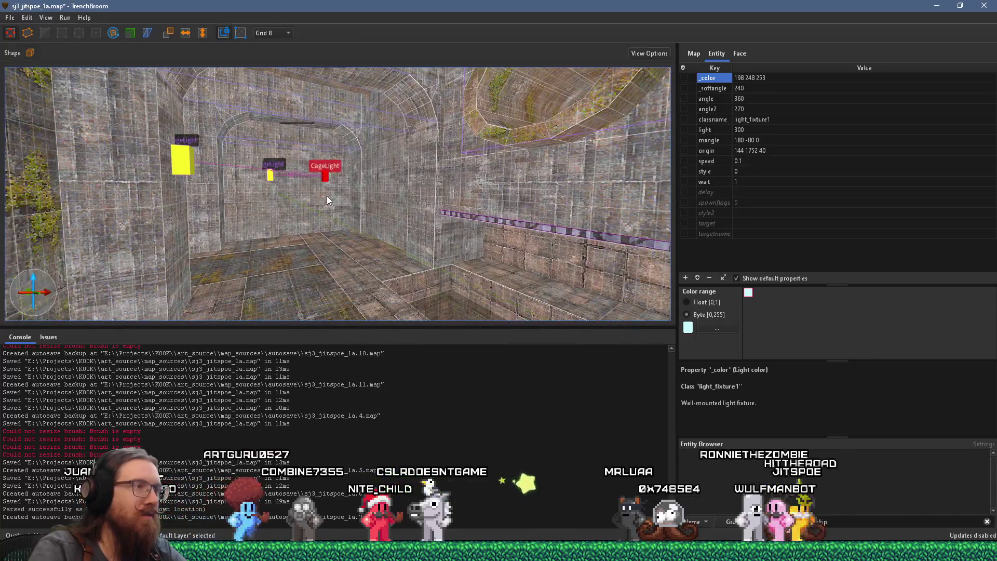
key(w)
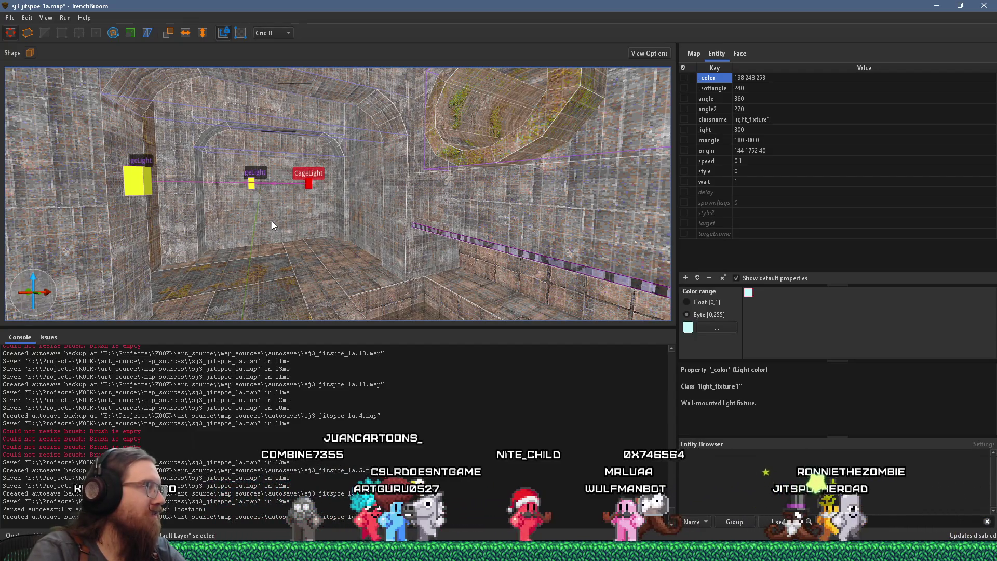
key(s)
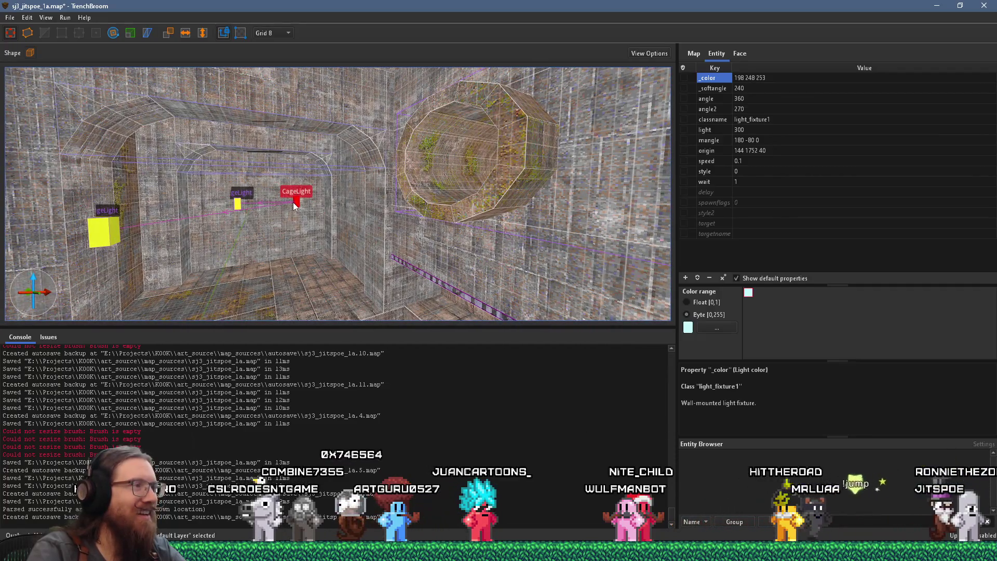
mouse_move(296, 201)
mouse_down()
mouse_move(407, 275)
mouse_move(539, 265)
mouse_up()
- Lower the CageLight copy and carry it into the next room onto the left wall
key(w)
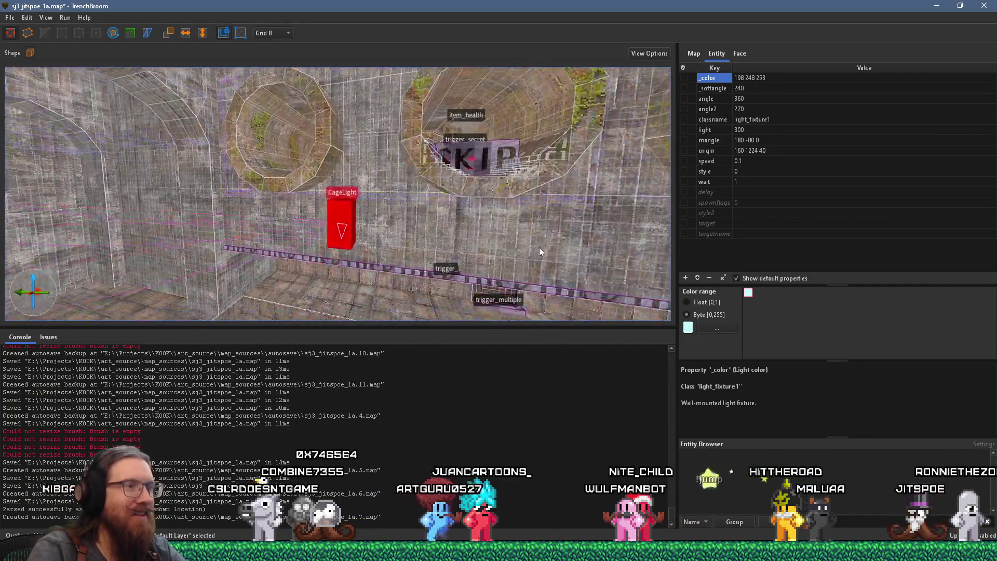
key(w)
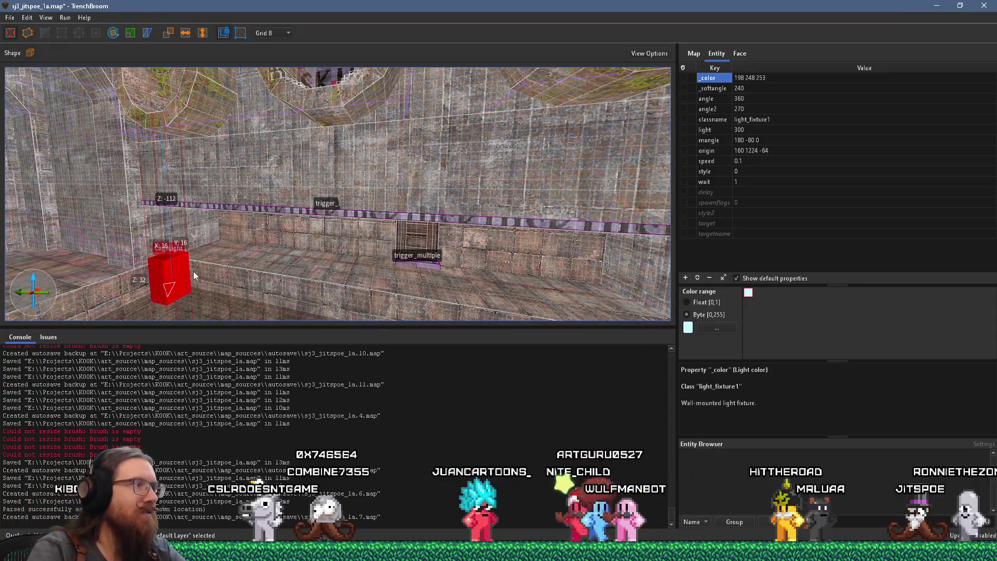
key(Page_Down)
drag(325, 189, 300, 206)
key(w)
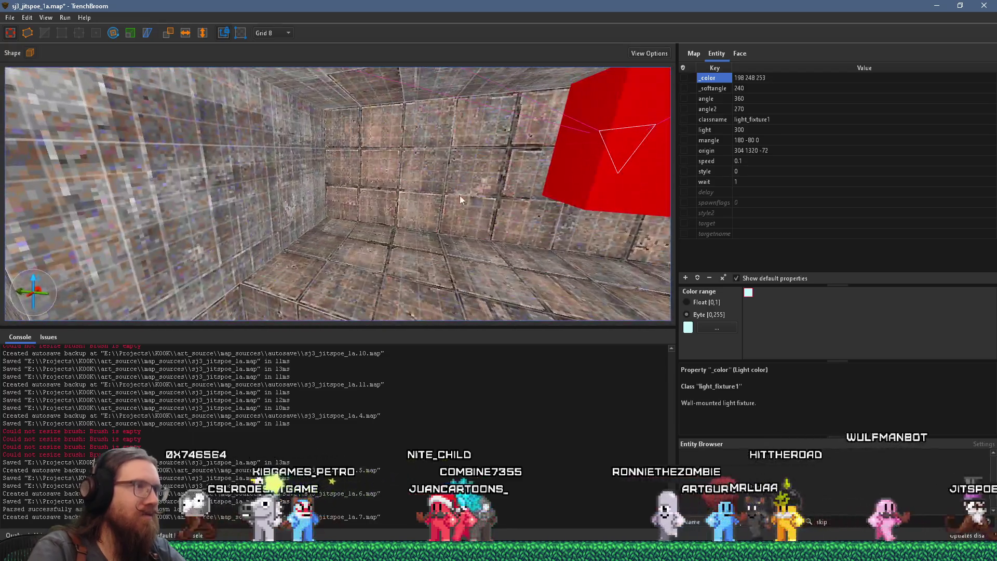
drag(581, 179, 292, 164)
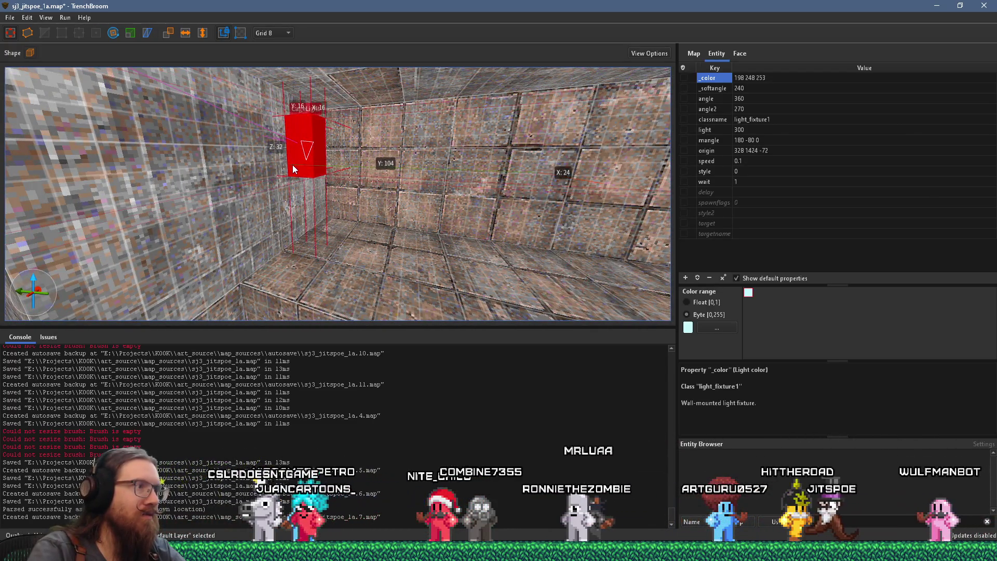
- Reposition the CageLight onto the ladder wall at origin 336 808 -72
key(a)
mouse_move(383, 176)
mouse_down()
mouse_move(376, 170)
mouse_move(364, 183)
mouse_up()
key(d)
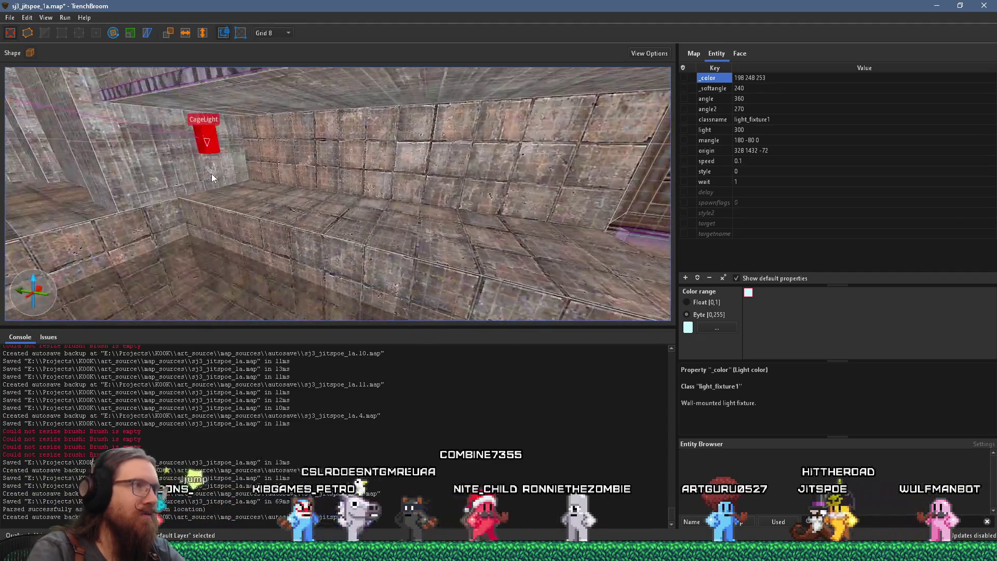
key(s)
drag(244, 167, 662, 228)
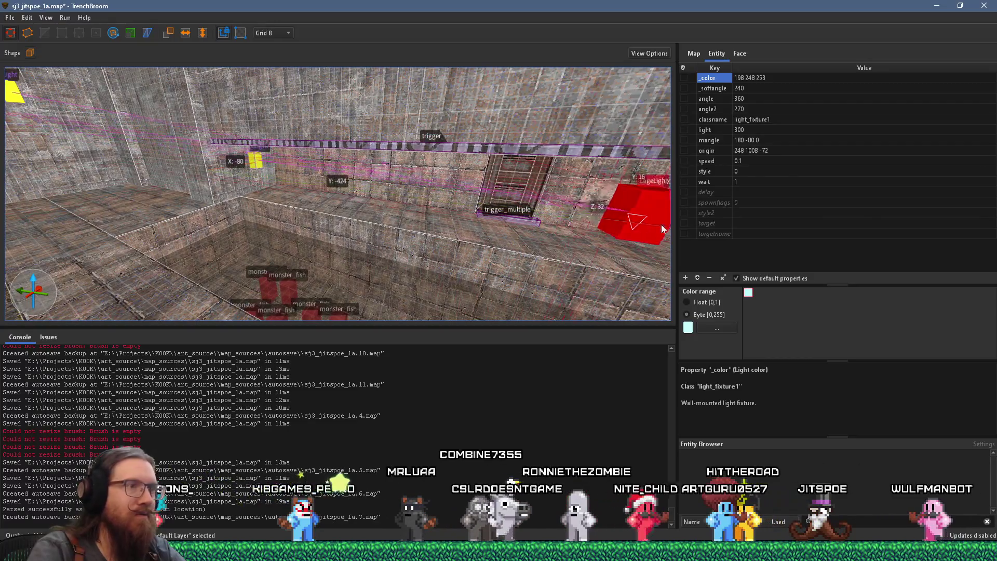
key(ctrl+u)
mouse_move(450, 200)
mouse_down()
mouse_move(566, 207)
mouse_move(567, 200)
mouse_move(403, 180)
mouse_move(307, 127)
mouse_up()
scroll(543, 195, down, 2)
scroll(425, 179, up, 5)
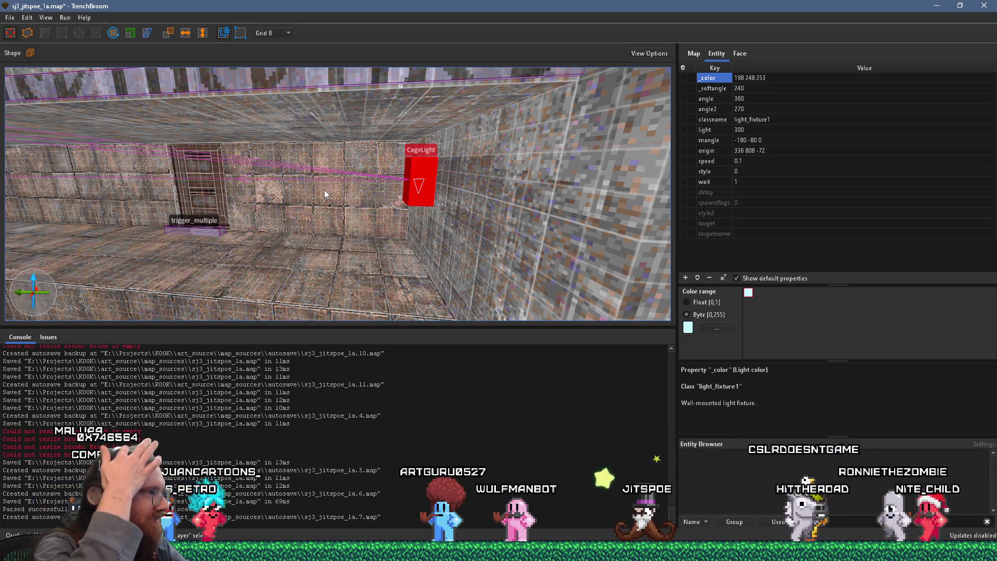
- Look over the monster_fish pit and stairs room, then raise the CageLight to origin 336 808 136
mouse_move(325, 207)
mouse_down()
mouse_move(317, 220)
mouse_move(260, 217)
mouse_move(451, 222)
mouse_move(529, 243)
mouse_move(457, 238)
mouse_up()
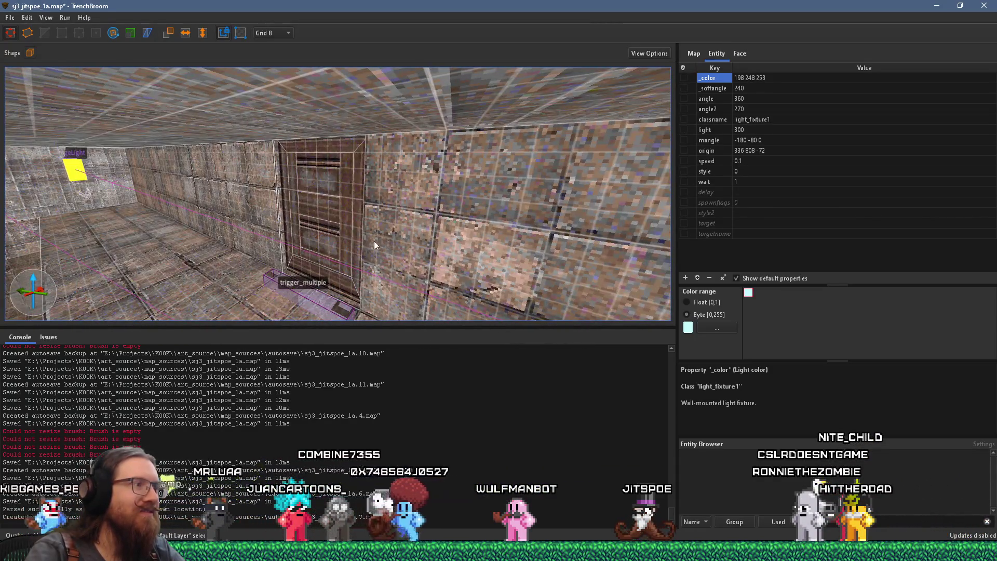
mouse_move(389, 246)
mouse_down()
mouse_move(459, 252)
mouse_move(384, 253)
mouse_move(393, 310)
mouse_move(366, 248)
mouse_move(383, 169)
mouse_move(486, 170)
mouse_move(522, 192)
mouse_move(428, 207)
mouse_move(352, 189)
mouse_move(297, 205)
mouse_move(401, 215)
mouse_move(443, 164)
mouse_move(469, 219)
mouse_move(510, 213)
mouse_up()
mouse_move(481, 248)
mouse_down()
mouse_move(114, 199)
mouse_move(80, 130)
mouse_move(136, 169)
mouse_move(380, 183)
mouse_move(320, 173)
mouse_move(306, 151)
mouse_move(283, 178)
mouse_move(192, 200)
mouse_move(465, 261)
mouse_move(416, 227)
mouse_move(456, 245)
mouse_move(419, 253)
mouse_move(464, 273)
mouse_move(419, 314)
mouse_move(362, 317)
mouse_move(348, 289)
mouse_move(440, 266)
mouse_move(316, 133)
mouse_move(314, 61)
mouse_move(353, 209)
mouse_move(357, 201)
mouse_move(431, 244)
mouse_move(434, 205)
mouse_up()
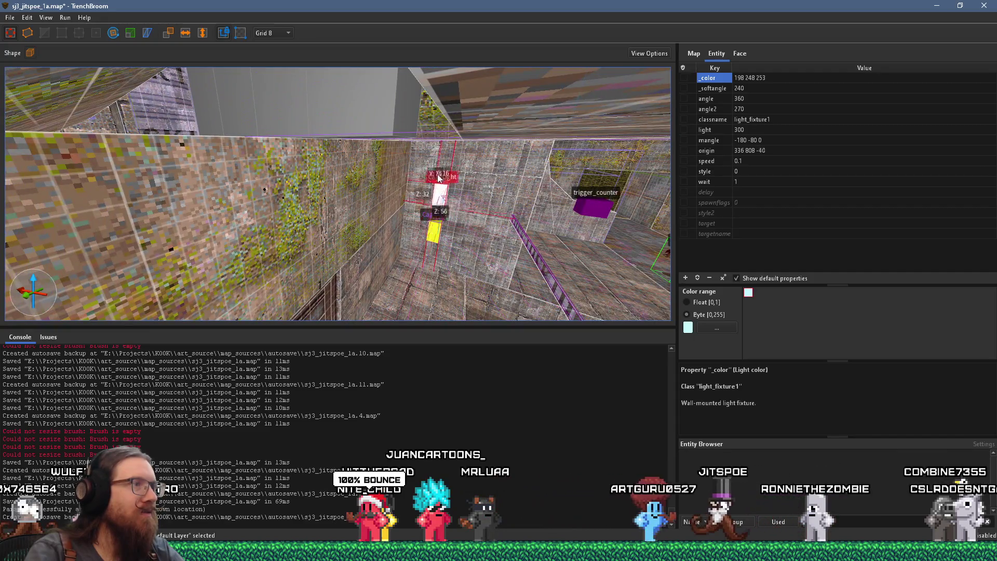
mouse_move(429, 73)
mouse_down()
mouse_move(465, 199)
mouse_move(465, 312)
mouse_move(440, 353)
mouse_move(485, 297)
mouse_move(449, 312)
mouse_move(480, 306)
mouse_up()
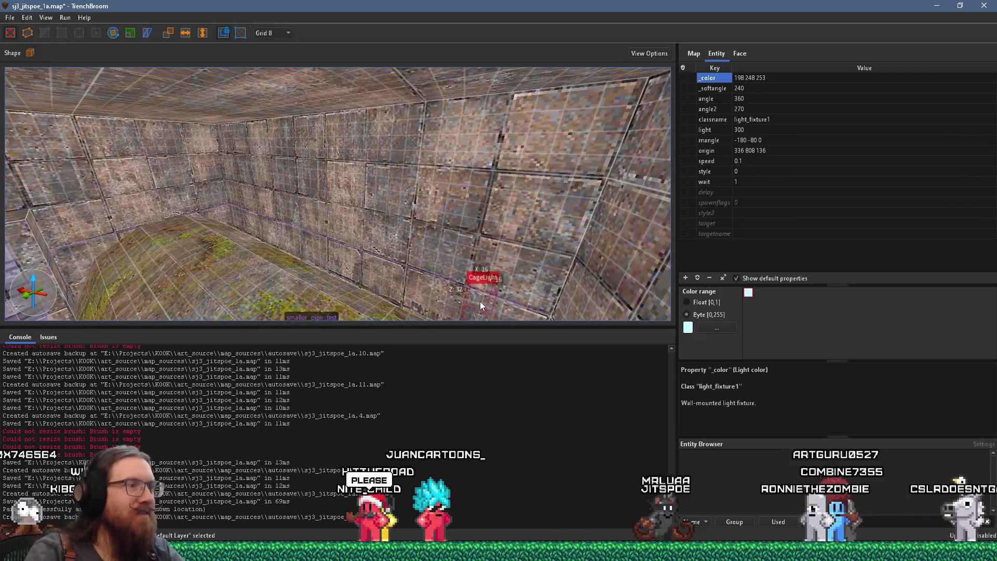
- Lift the CageLight further up and slide it a long way along the wall
drag(316, 272, 294, 167)
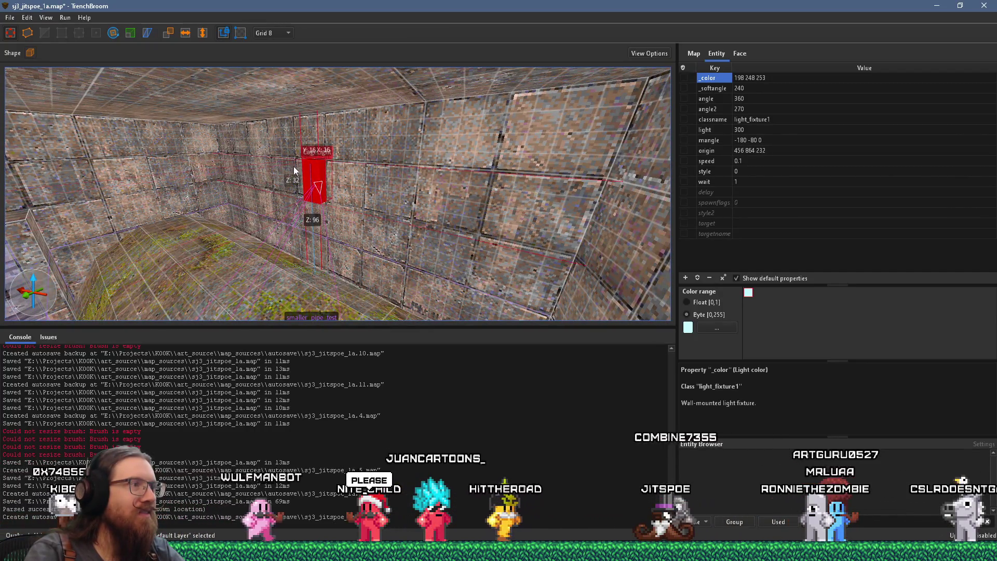
scroll(296, 173, up, 3)
mouse_move(276, 213)
mouse_down()
mouse_move(257, 213)
mouse_move(414, 218)
mouse_move(306, 247)
mouse_move(431, 240)
mouse_move(346, 247)
mouse_up()
scroll(347, 248, down, 3)
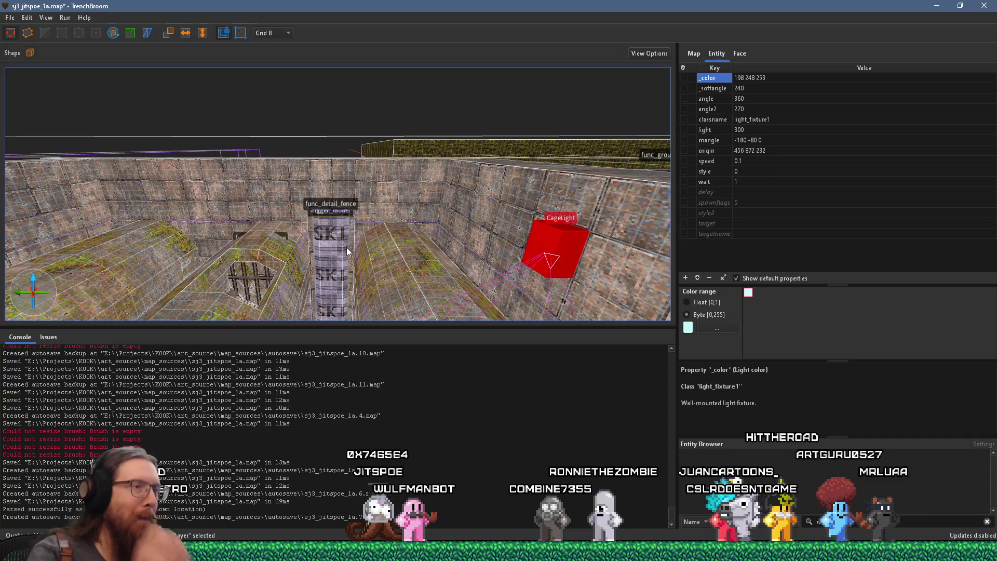
mouse_move(547, 262)
mouse_down()
mouse_move(78, 202)
mouse_move(13, 229)
mouse_move(9, 248)
mouse_up()
mouse_move(83, 247)
mouse_down()
mouse_move(255, 245)
mouse_move(329, 217)
mouse_move(235, 241)
mouse_move(344, 245)
mouse_up()
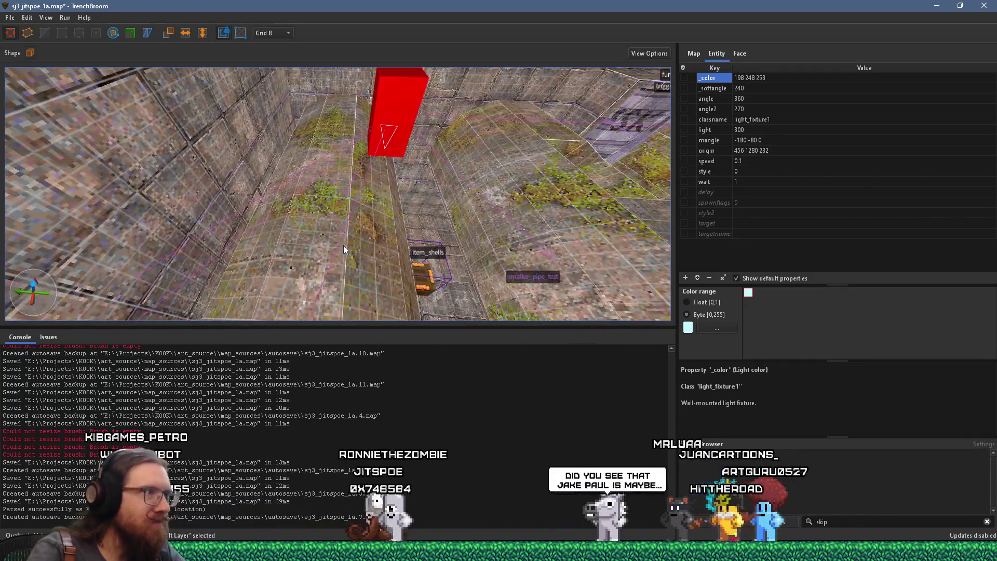
drag(407, 101, 313, 108)
drag(220, 90, 176, 96)
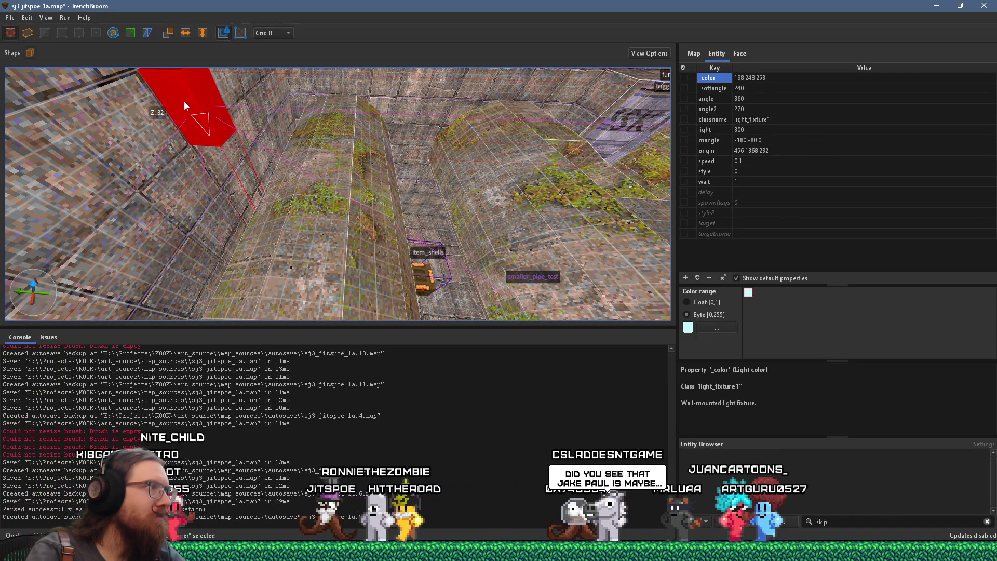
click(185, 33)
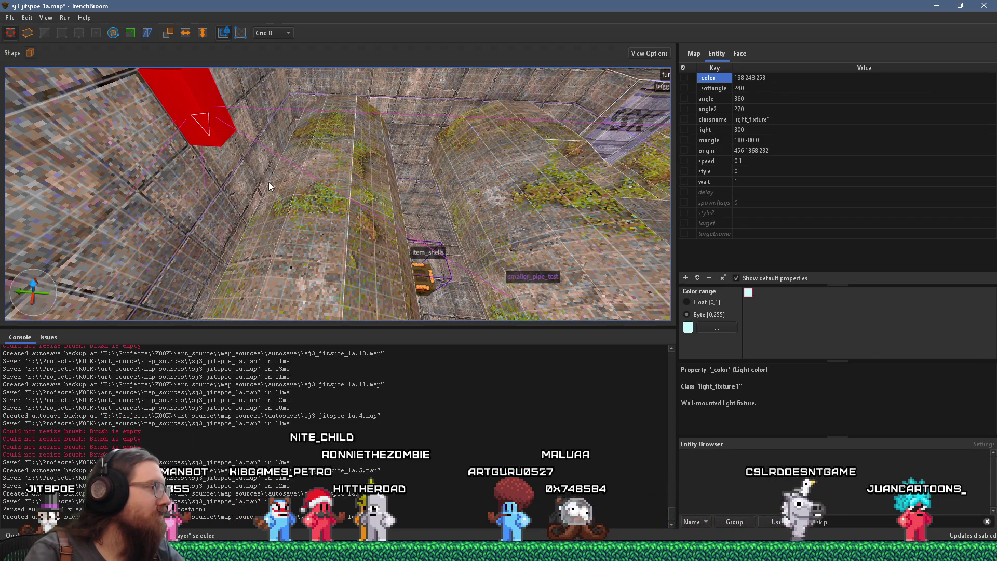
mouse_move(267, 180)
mouse_down()
mouse_move(319, 211)
mouse_move(377, 196)
mouse_move(347, 167)
mouse_move(257, 196)
mouse_move(256, 292)
mouse_move(242, 275)
mouse_move(396, 281)
mouse_move(376, 287)
mouse_move(386, 179)
mouse_move(291, 177)
mouse_move(292, 193)
mouse_move(244, 202)
mouse_move(99, 198)
mouse_up()
click(10, 18)
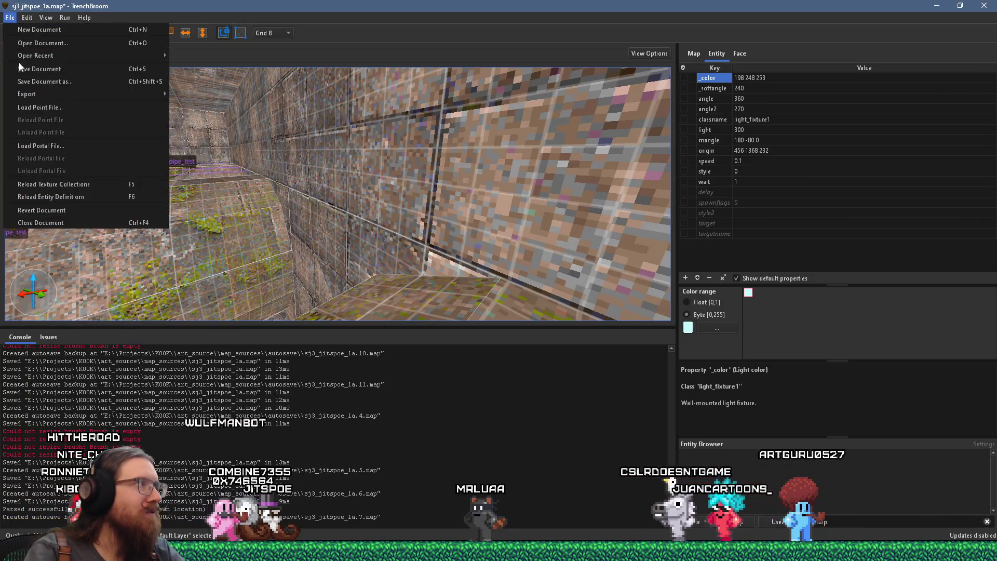
- Save the map and open the Compile dialog on the alkaline dev profile
click(23, 67)
click(62, 18)
click(70, 32)
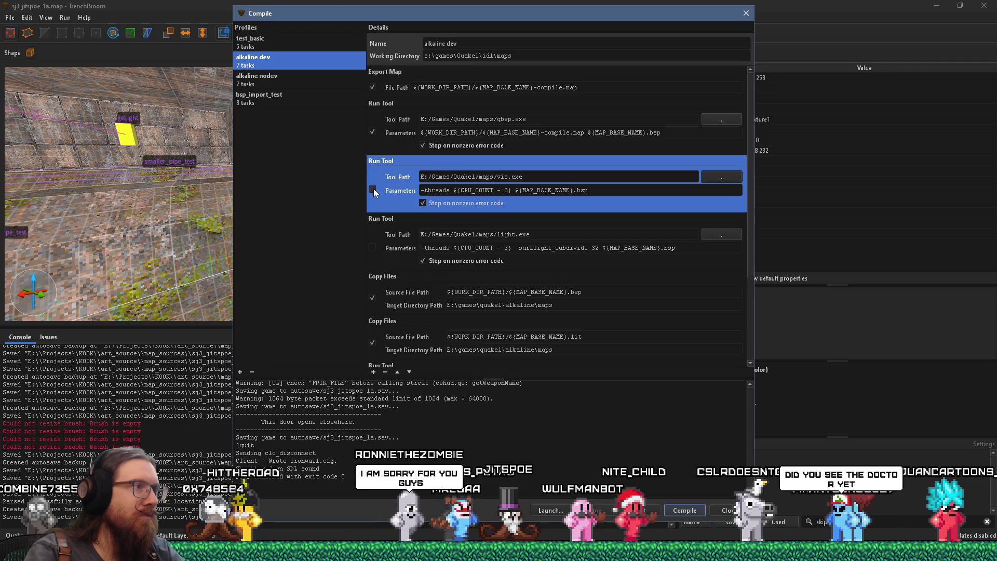
- Duplicate the light.exe task with -extra -bounce 3, enable it, and start the compile
click(392, 229)
right_click(391, 228)
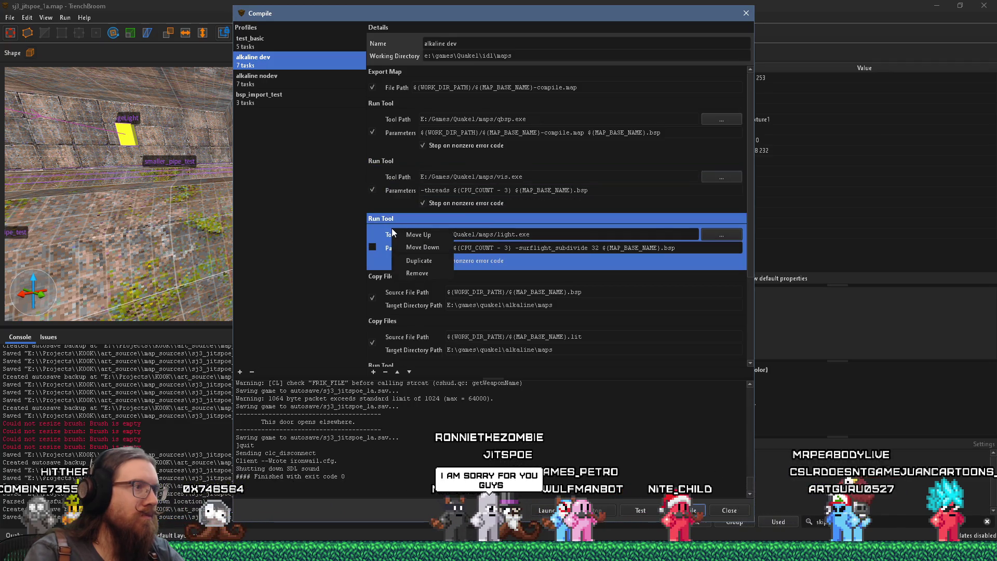
click(416, 261)
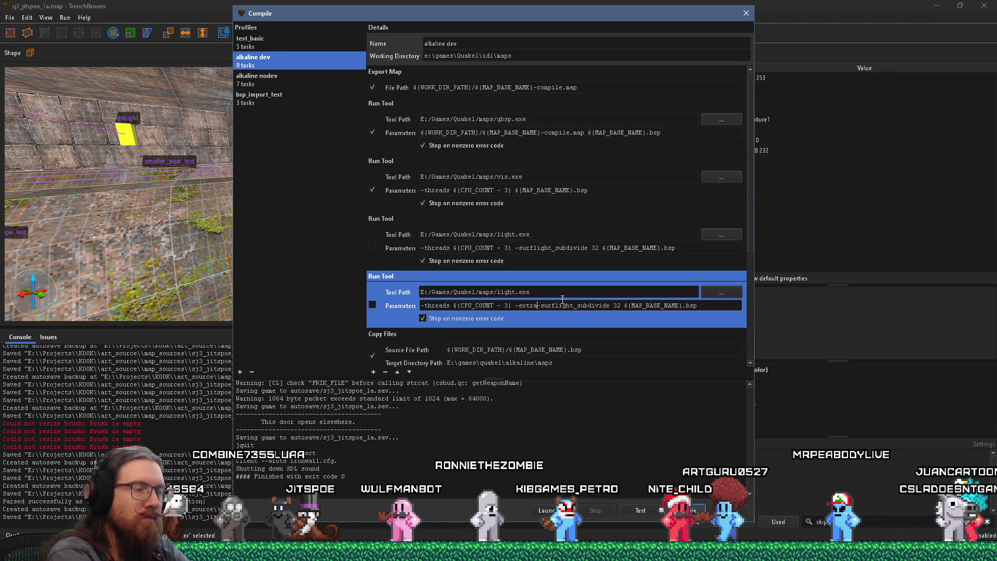
text(-bounce 3)
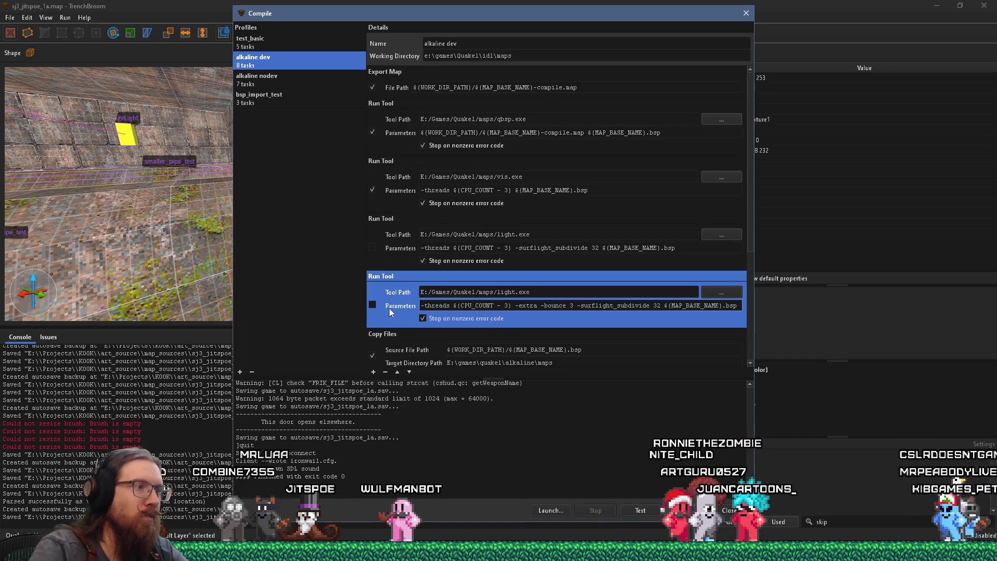
click(681, 510)
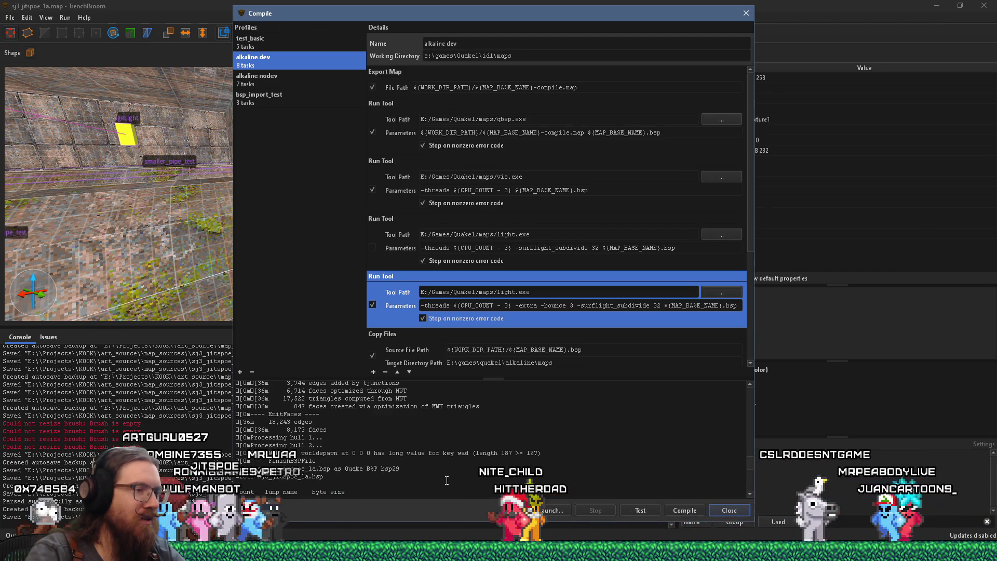
- Read through the compile log, close the Compile dialog, and deselect to show worldspawn properties
scroll(446, 477, up, 5)
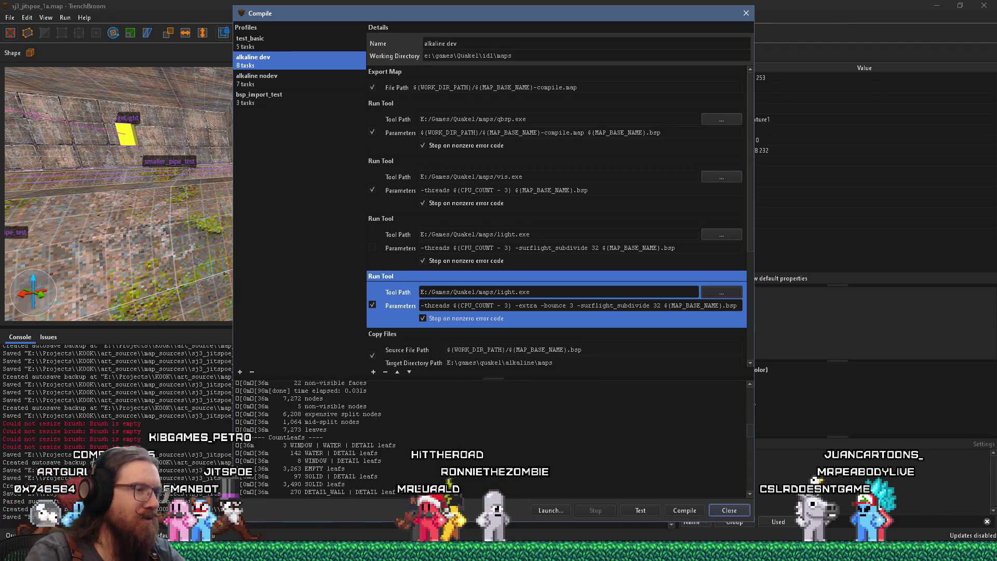
scroll(453, 478, up, 5)
scroll(453, 477, down, 2)
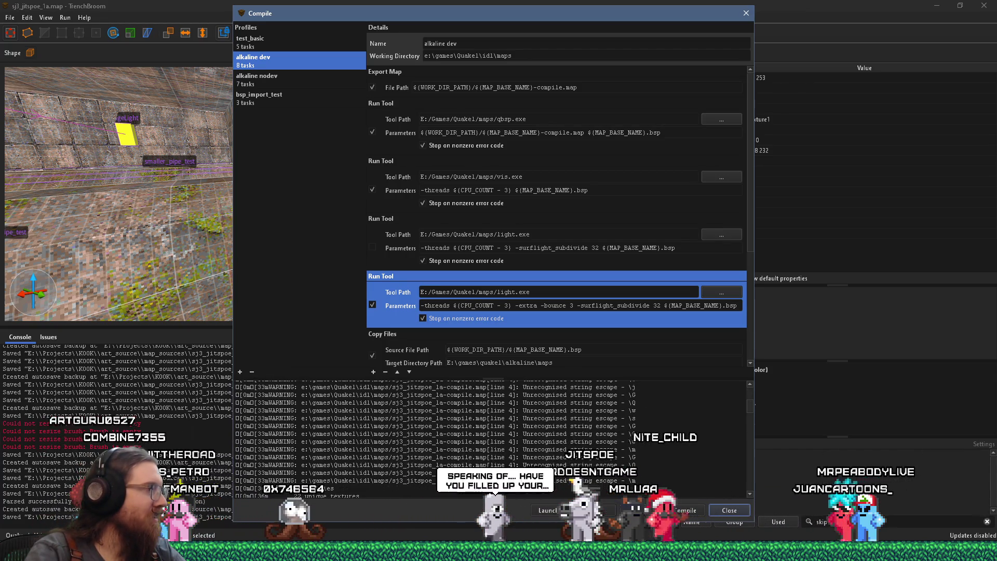
scroll(452, 477, down, 3)
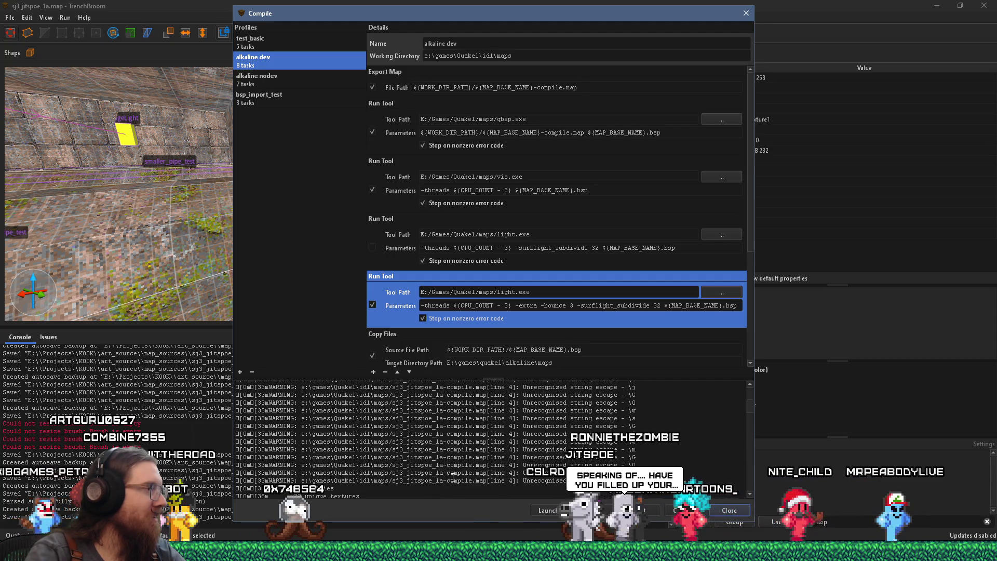
scroll(453, 478, up, 3)
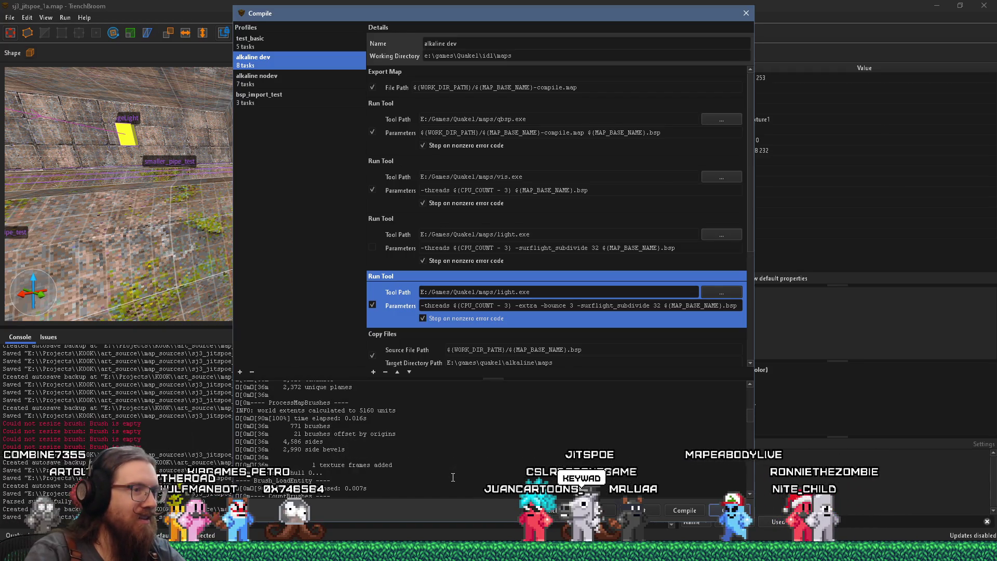
scroll(453, 477, down, 3)
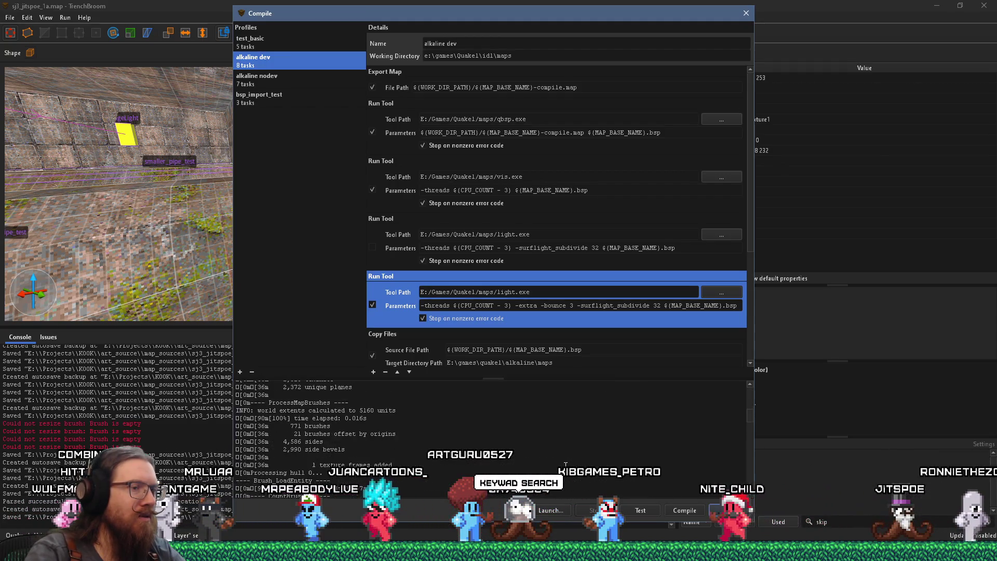
scroll(563, 460, up, 5)
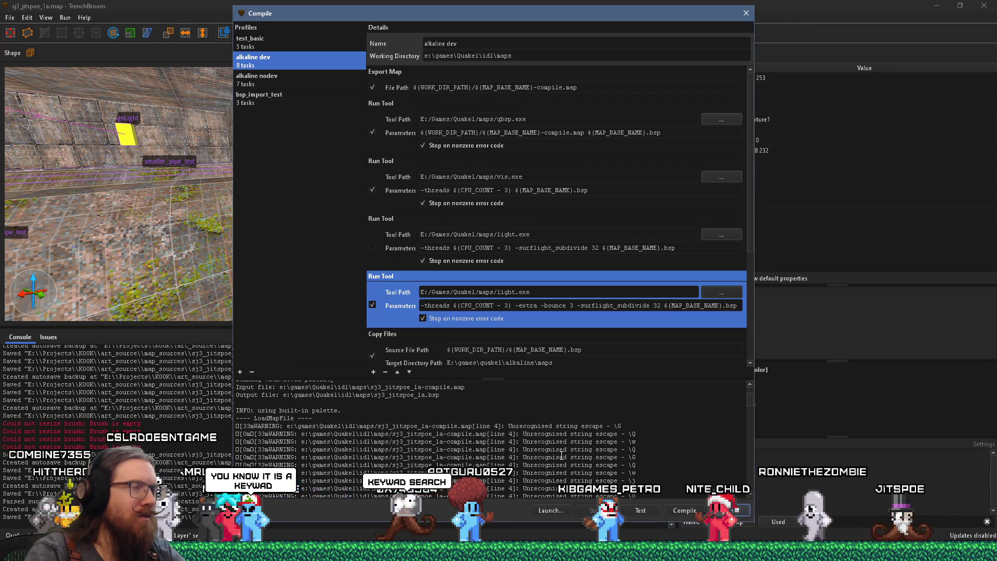
click(746, 13)
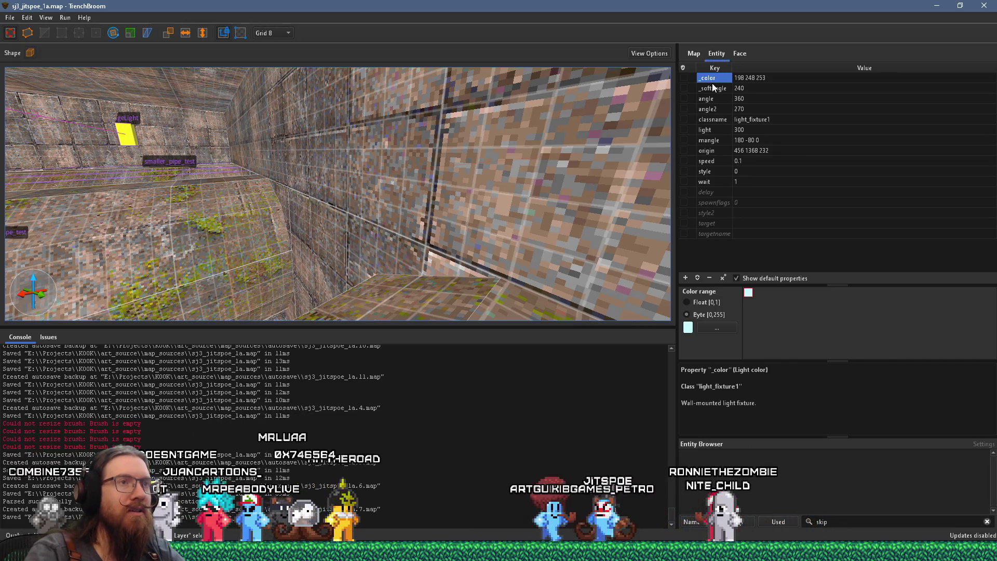
key(Escape)
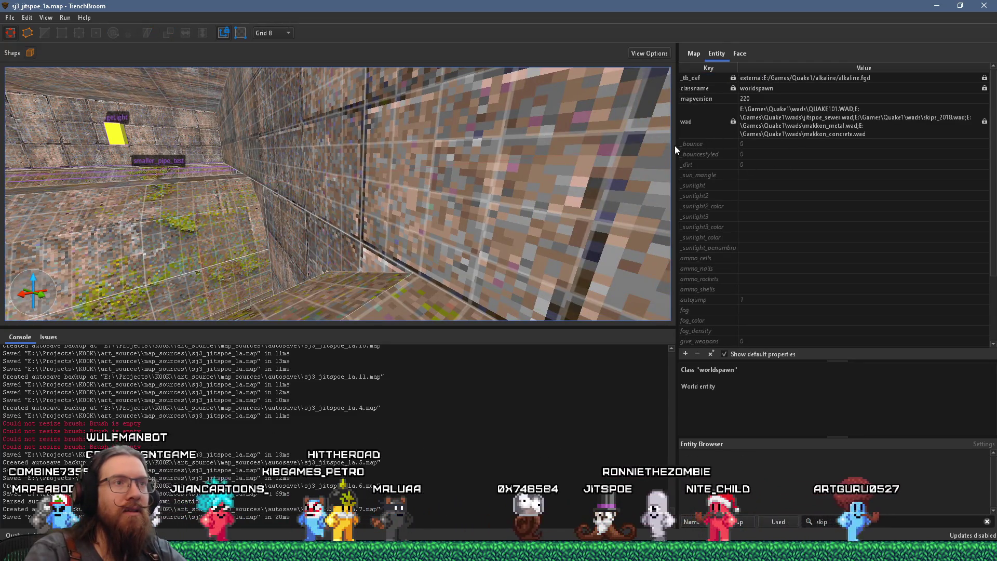
- Widen the entity properties area and show the worldspawn wad list, from QUAKE101.WAD through makkon_concrete.wad
drag(676, 145, 556, 166)
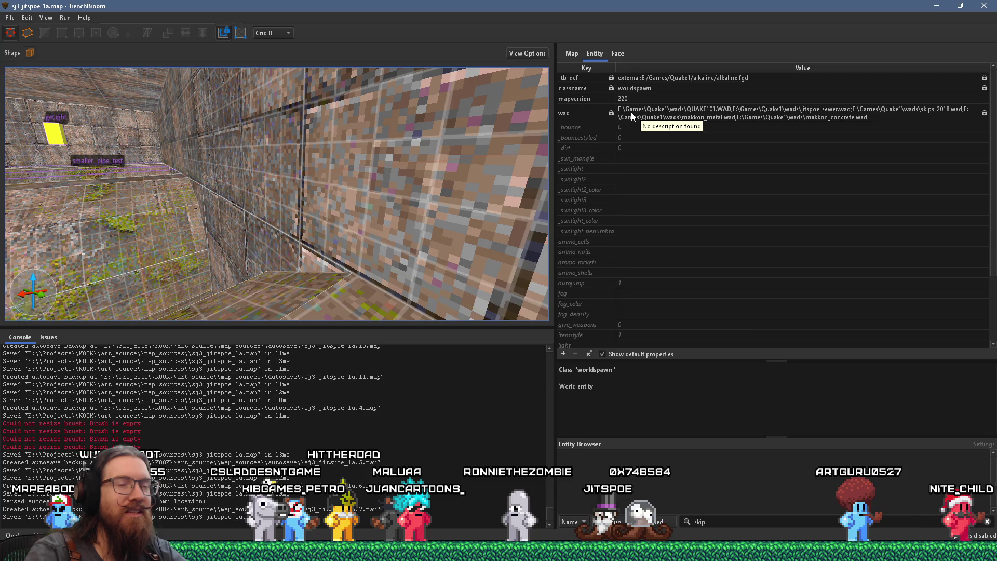
click(673, 120)
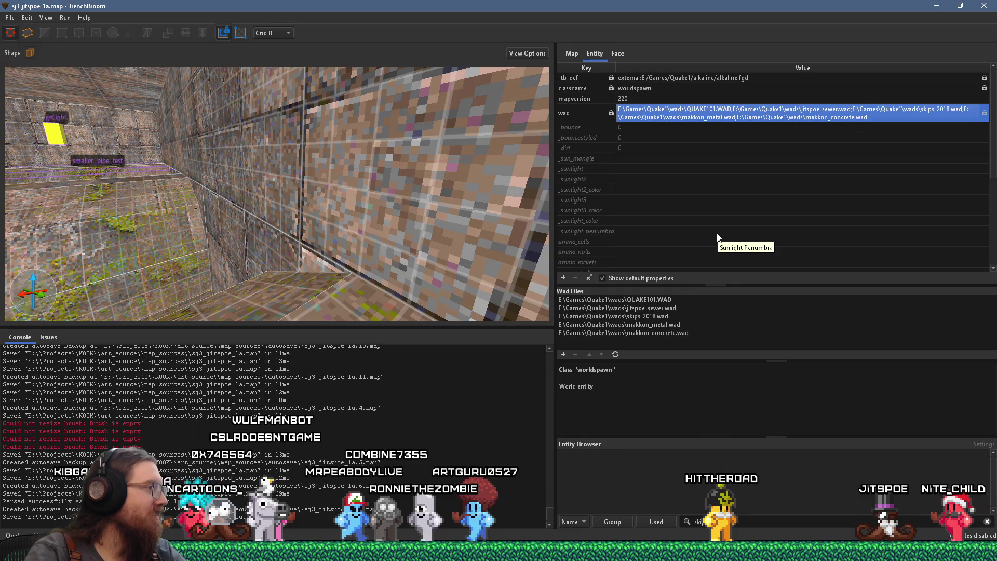
click(12, 19)
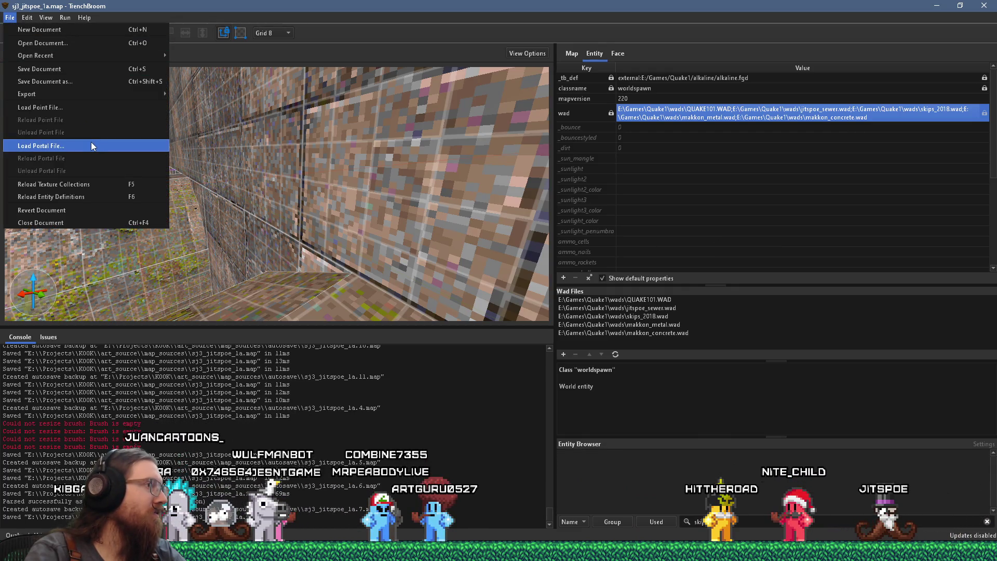
- Load the map's leak point file from the e:\games\quake1\id1\maps folder
click(80, 109)
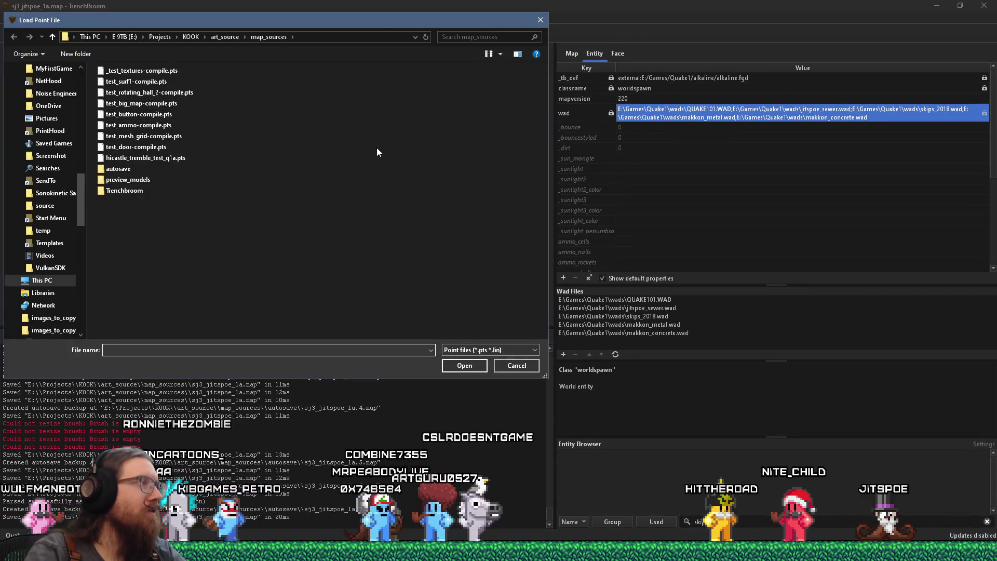
text(e:\gam)
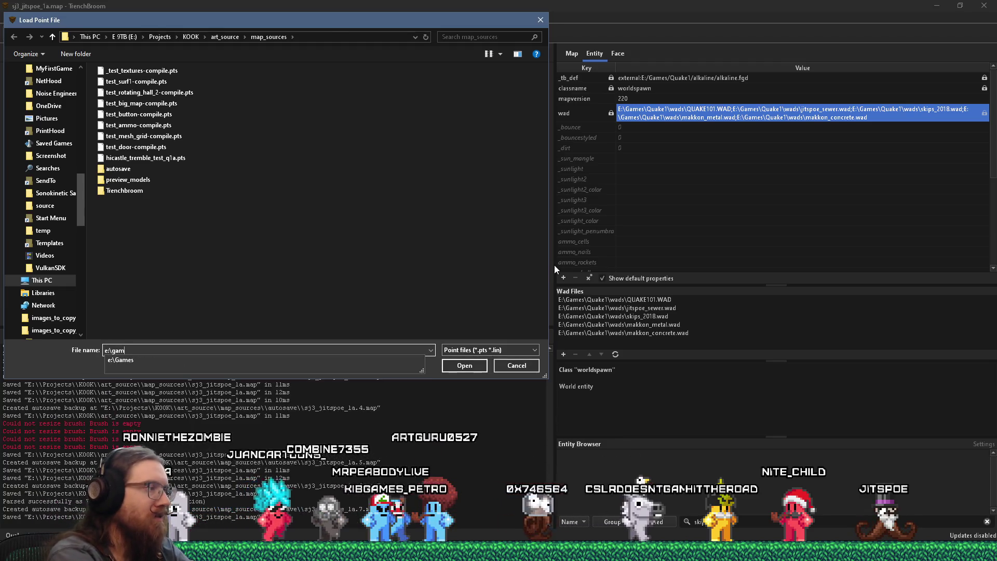
text(es\quake1\)
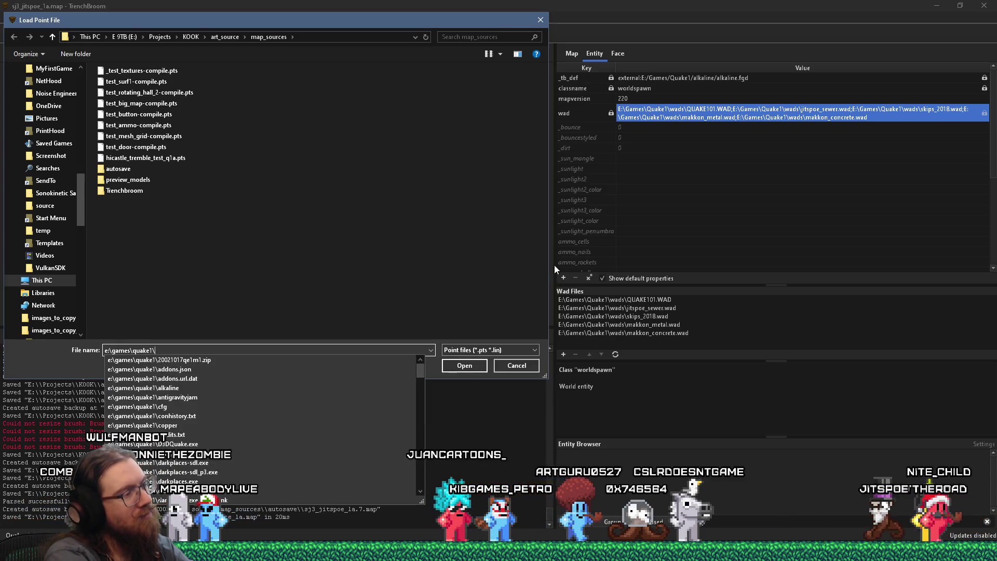
text(id1\maps)
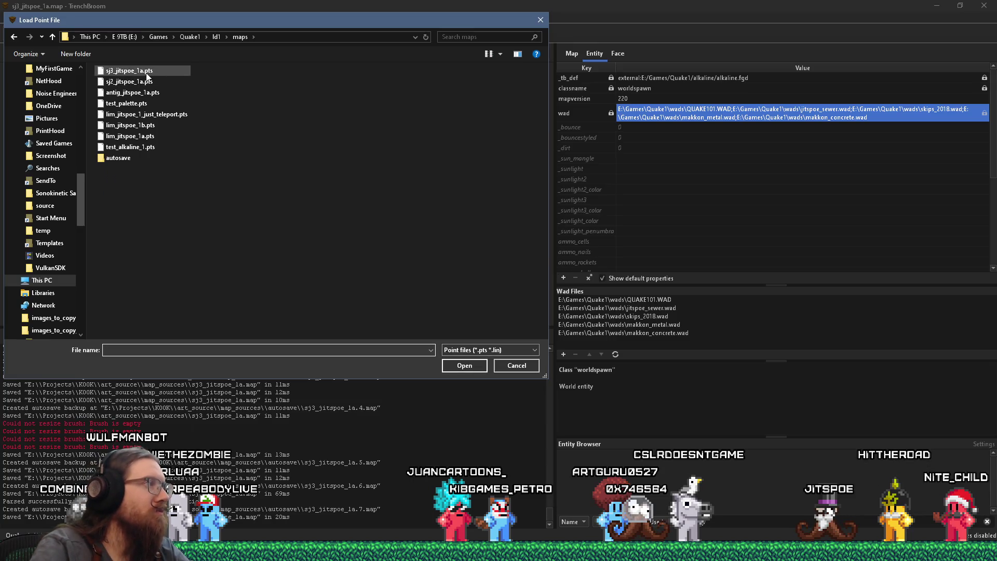
click(468, 366)
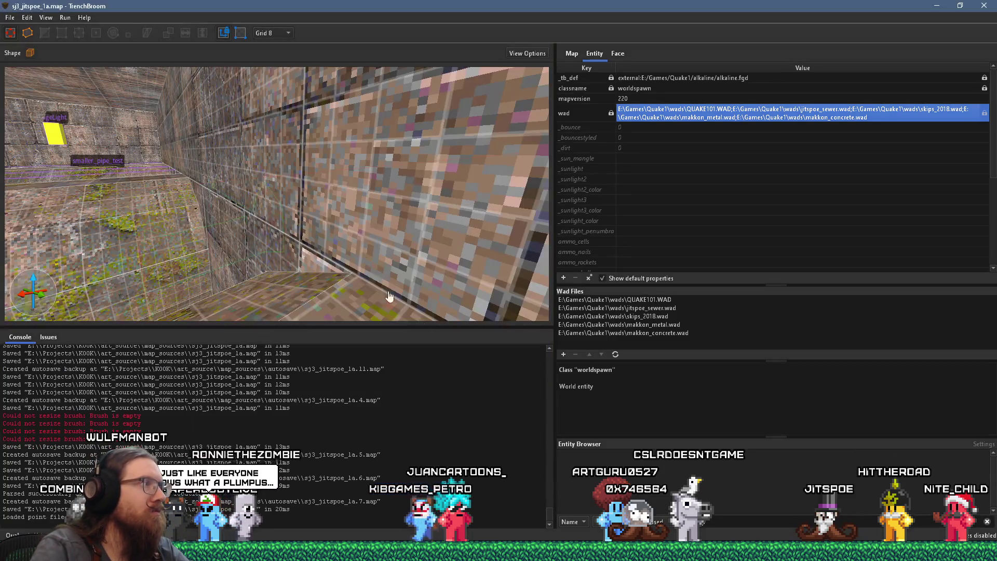
- Step through the leak points down the corridor to the stairs
right_click(314, 200)
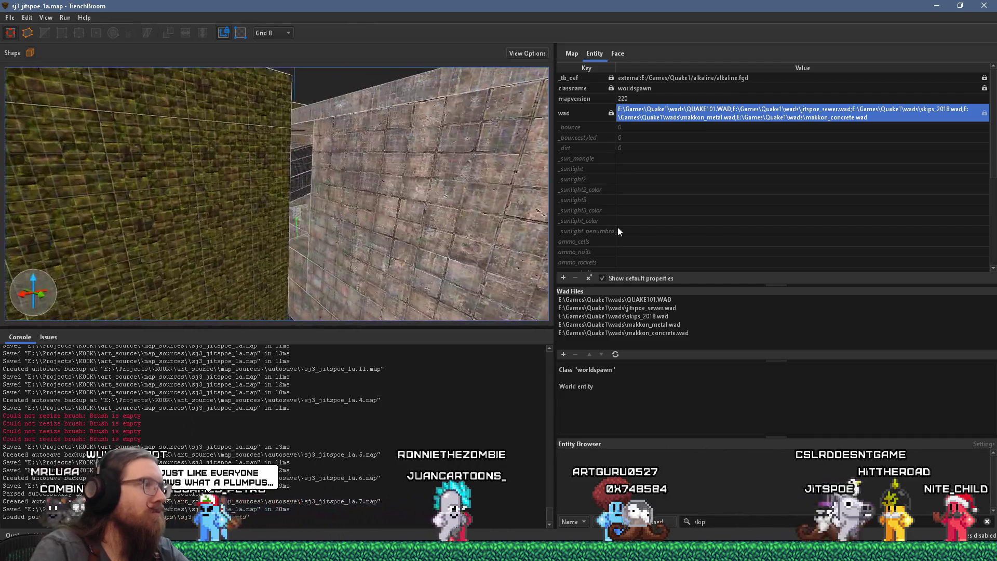
key(ctrl+period)
key(ctrl+period)
key(ctrl+period)
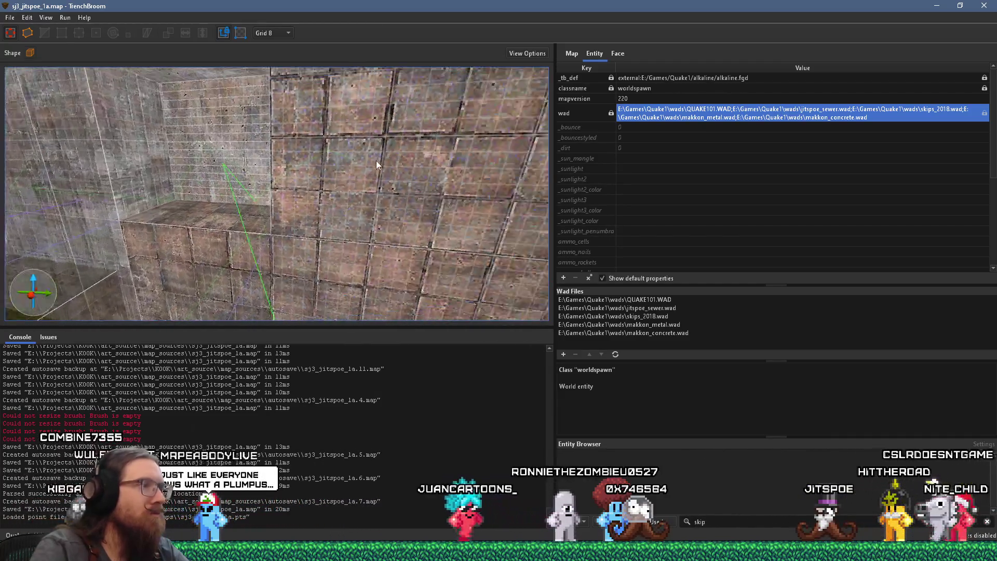
key(ctrl+period)
key(ctrl+period)
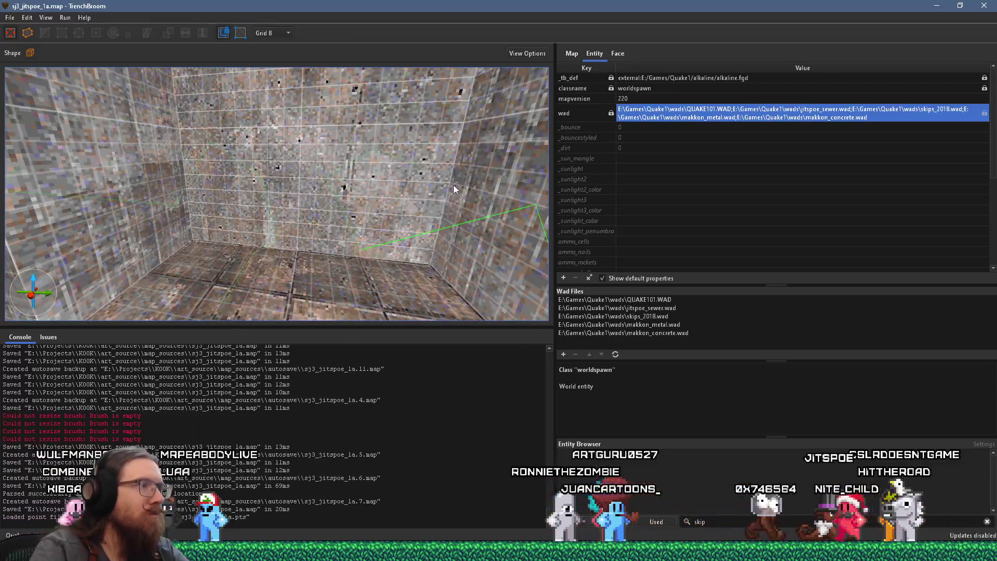
key(ctrl+period)
key(ctrl+period)
key(ctrl+period)
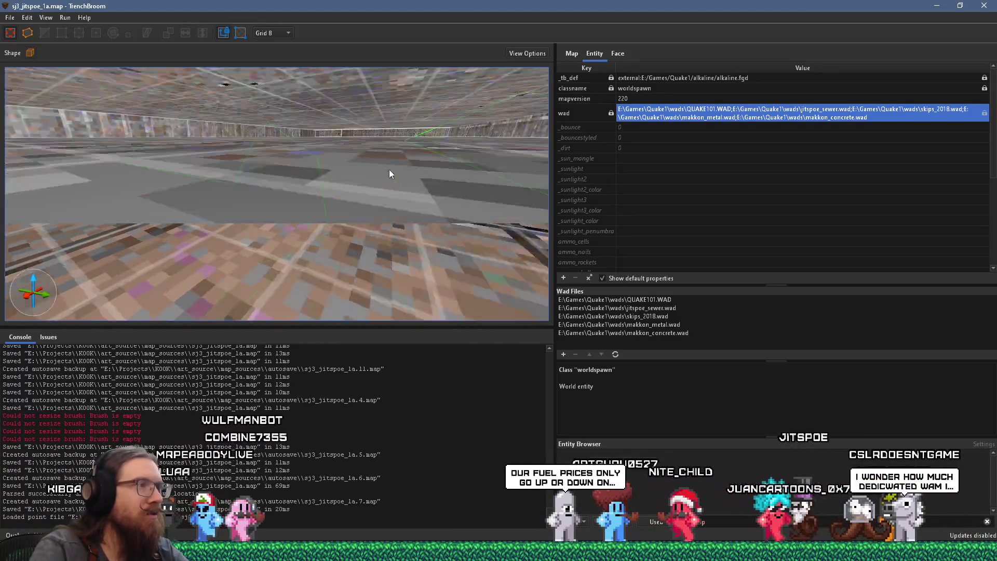
key(ctrl+period)
key(ctrl+period)
key(ctrl+period)
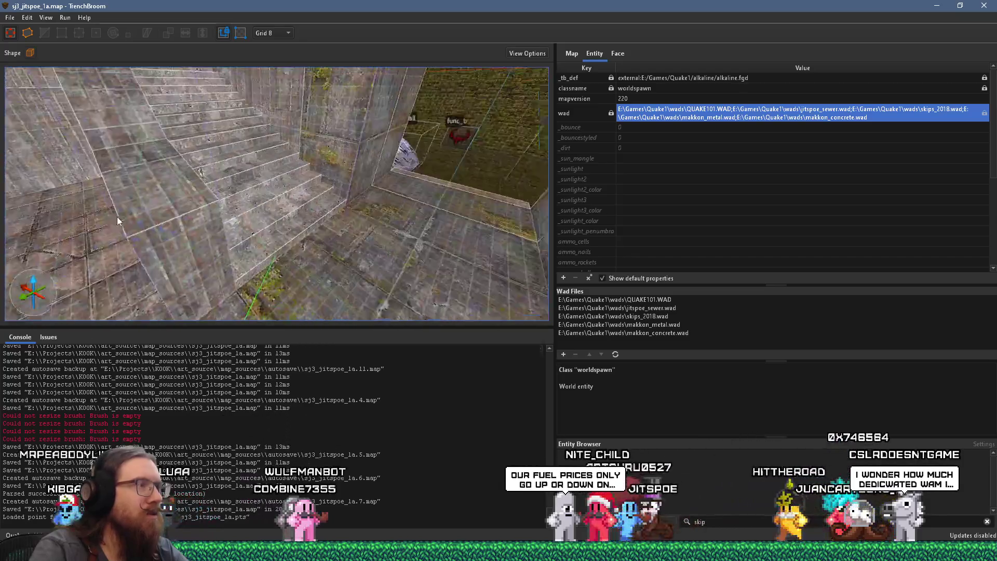
key(ctrl+period)
key(ctrl+period)
key(ctrl+period)
- Select the func_detail brush on the leak path, follow the remaining points, and view the room from above
click(213, 189)
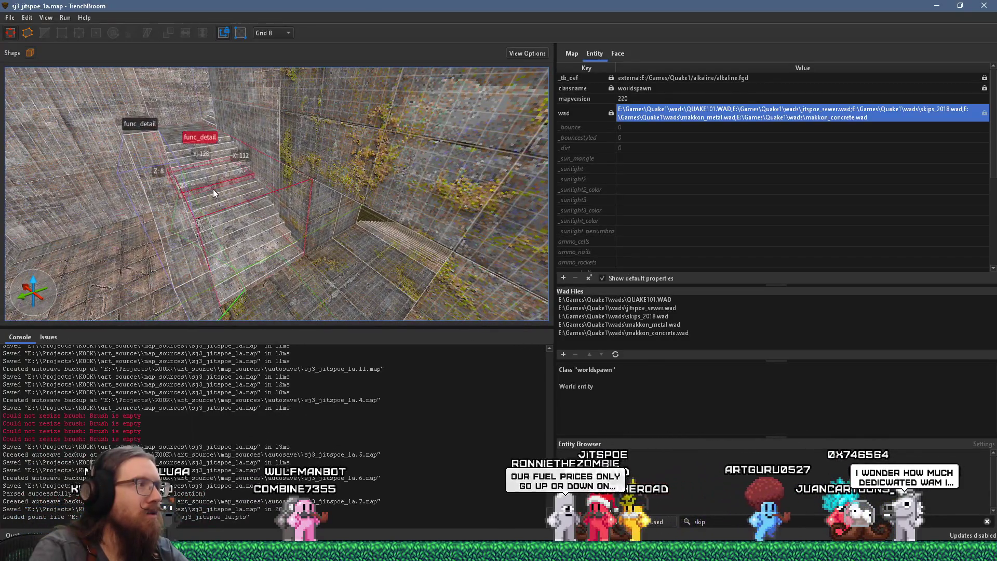
key(ctrl+period)
key(ctrl+period)
key(ctrl+period)
key(ctrl+period)
key(ctrl+period)
key(ctrl+period)
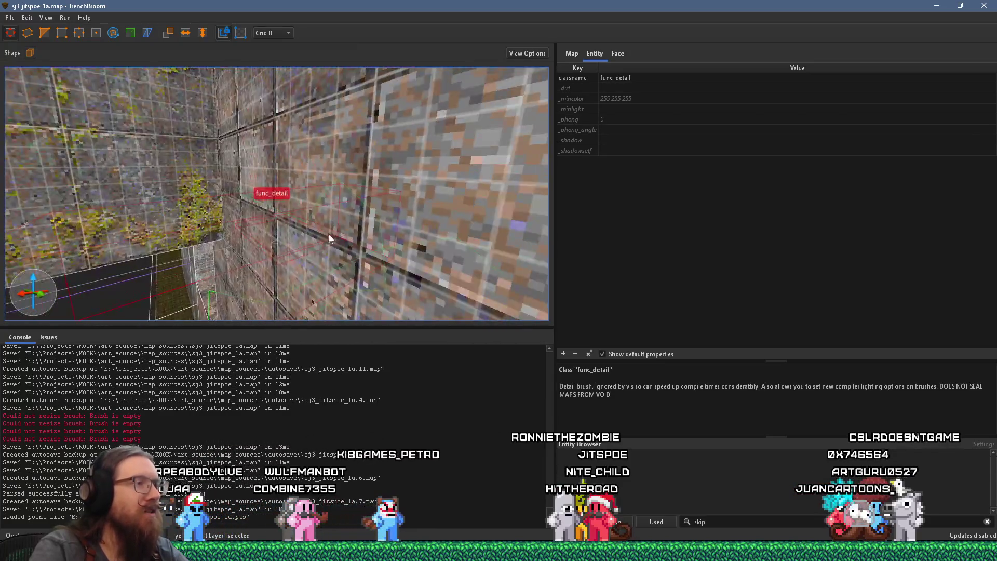
key(ctrl+period)
key(ctrl+period)
key(ctrl+period)
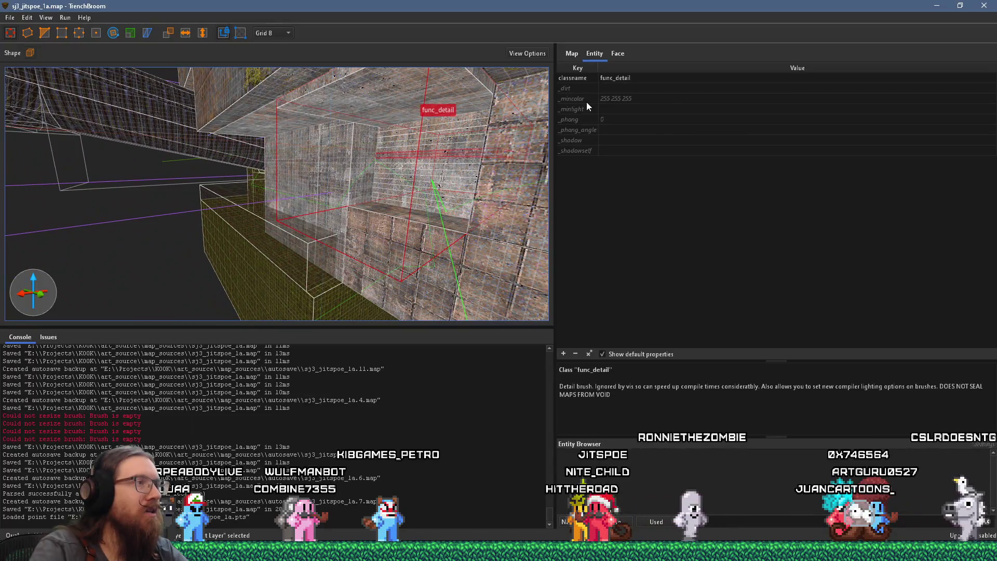
key(ctrl+period)
key(ctrl+period)
key(ctrl+period)
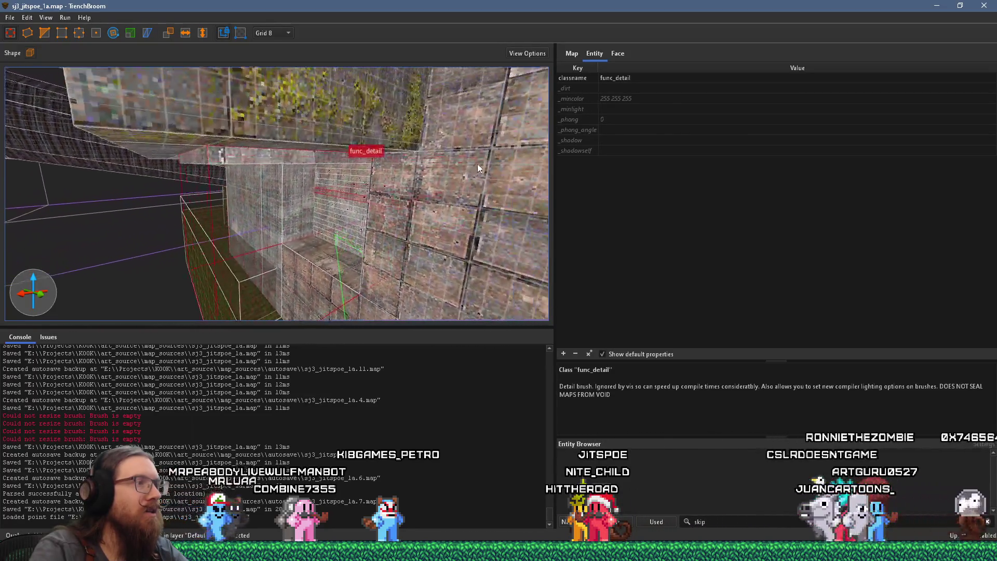
key(ctrl+period)
scroll(429, 155, up, 5)
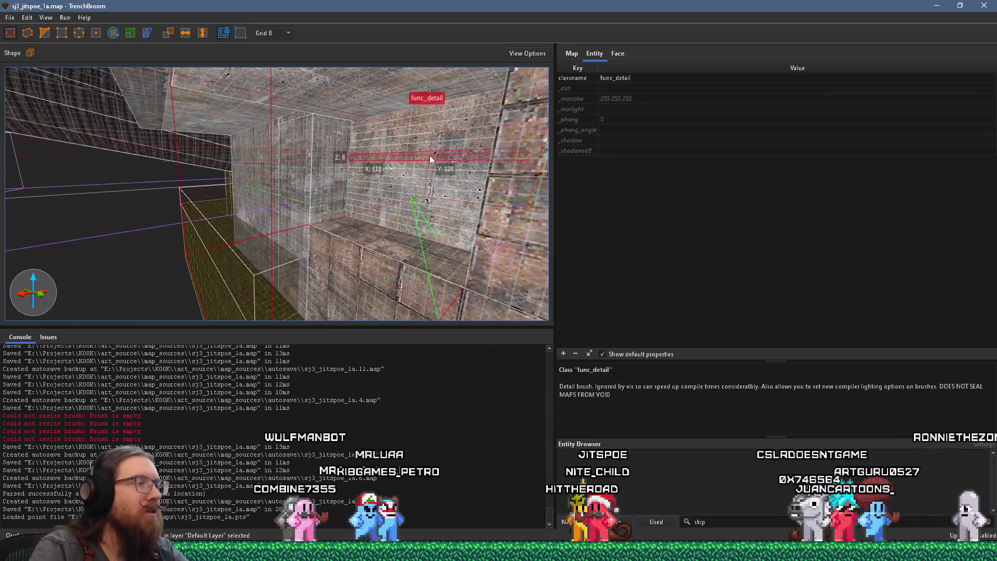
scroll(410, 96, down, 3)
mouse_move(407, 102)
mouse_down()
mouse_move(171, 288)
mouse_move(199, 270)
mouse_move(187, 252)
mouse_move(390, 151)
mouse_move(374, 178)
mouse_move(318, 221)
mouse_move(348, 174)
mouse_move(366, 182)
mouse_move(330, 191)
mouse_move(311, 181)
mouse_move(251, 184)
mouse_move(270, 153)
mouse_move(266, 135)
mouse_move(248, 144)
mouse_move(242, 164)
mouse_move(291, 162)
mouse_move(316, 183)
mouse_up()
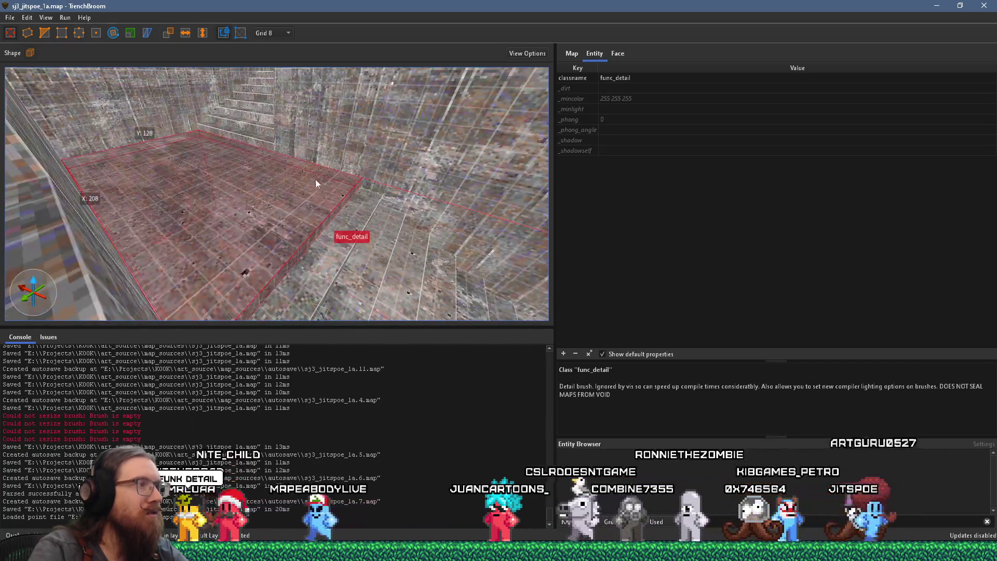
- Make the selected func_detail brush structural world geometry, then deselect it
right_click(293, 203)
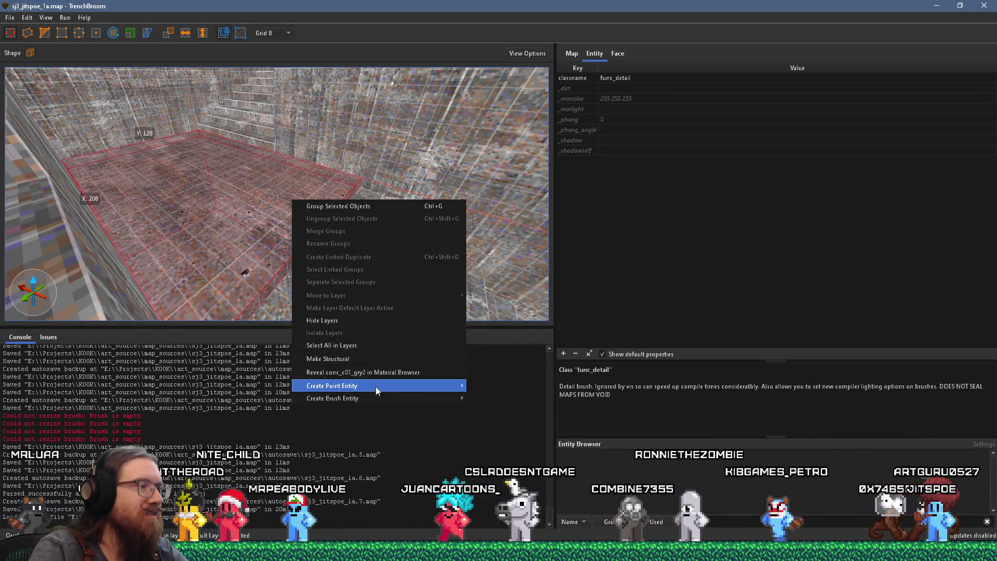
mouse_move(374, 393)
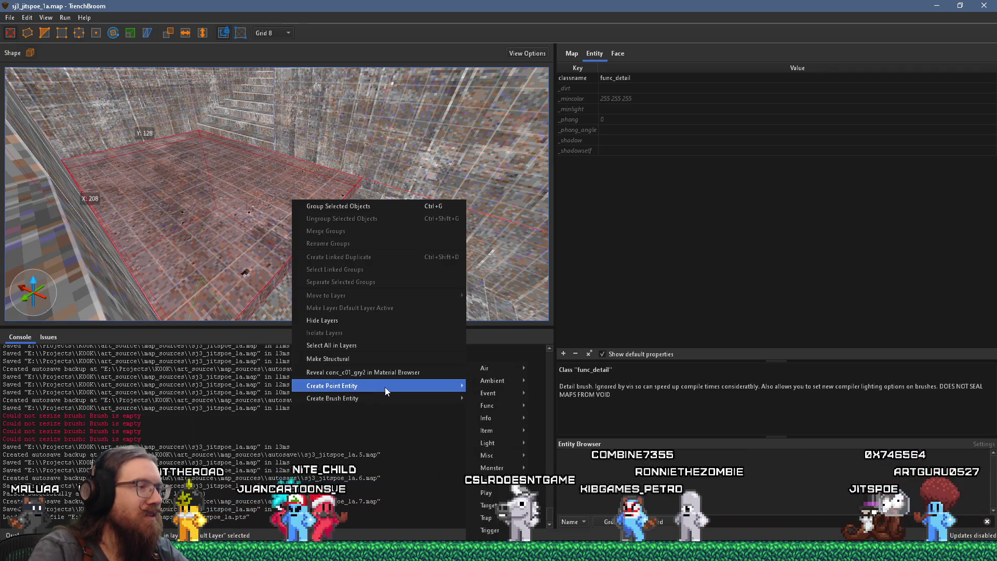
click(328, 358)
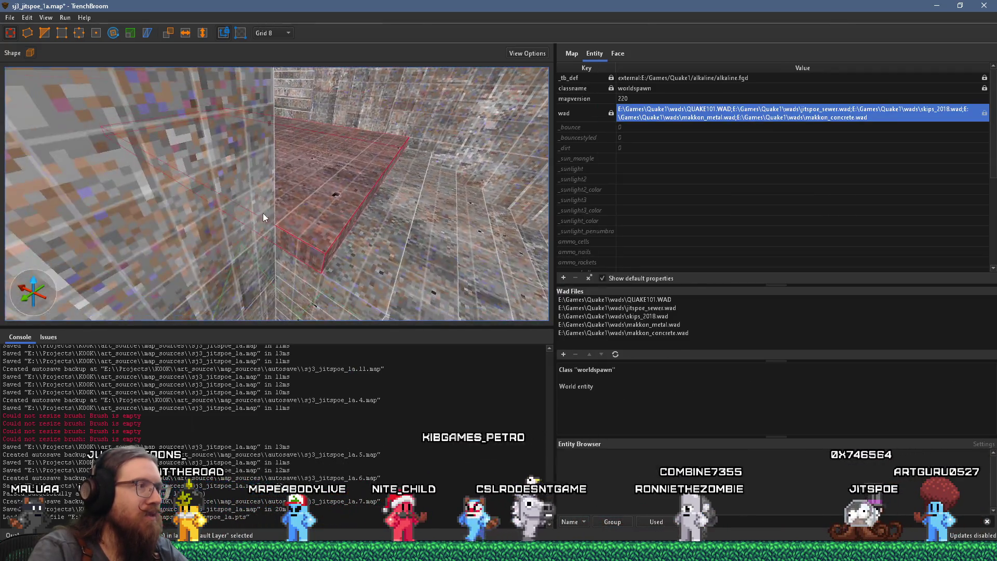
mouse_move(288, 178)
mouse_down()
mouse_move(310, 252)
mouse_move(306, 233)
mouse_move(285, 221)
mouse_move(298, 280)
mouse_move(292, 344)
mouse_move(293, 247)
mouse_up()
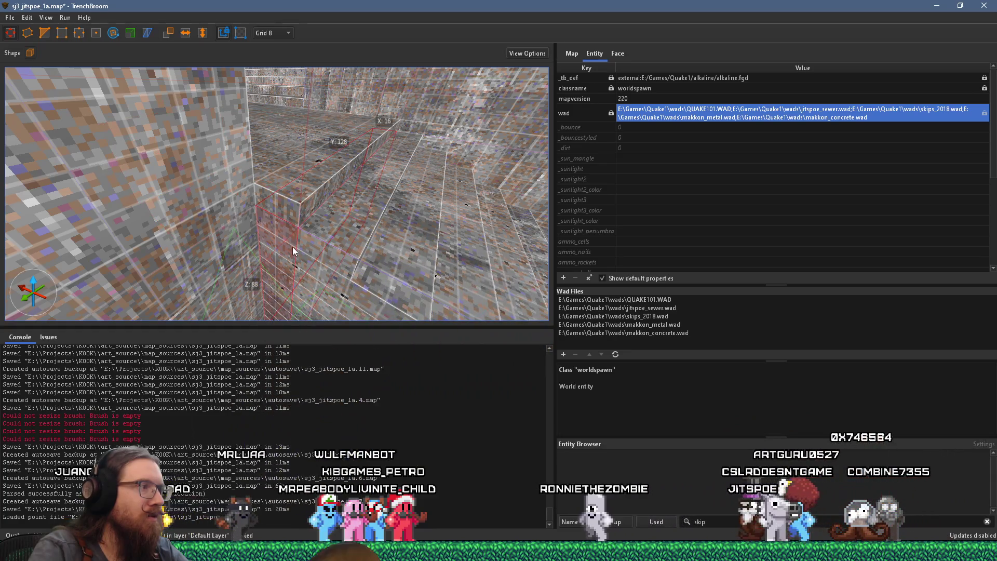
key(Escape)
scroll(303, 142, up, 5)
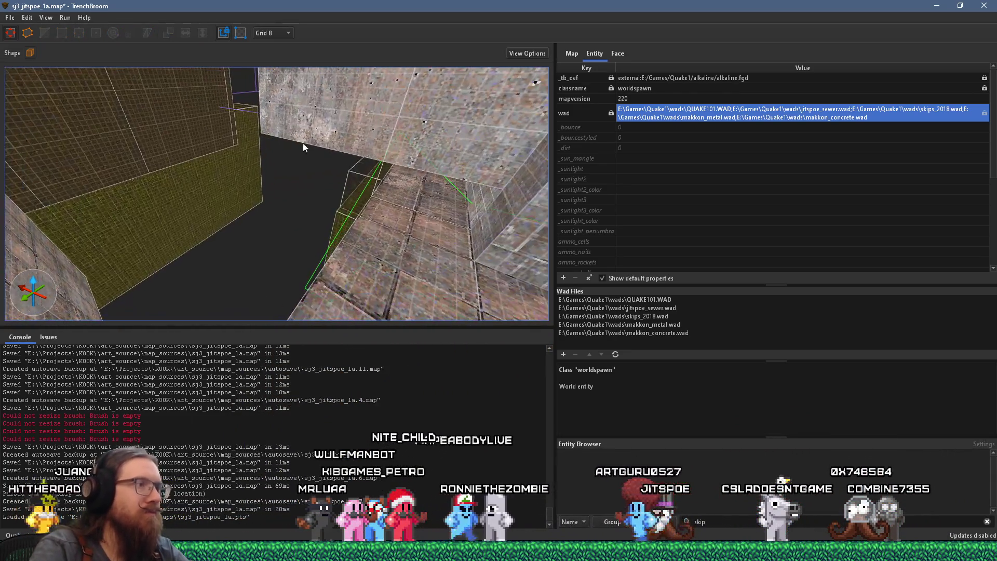
click(409, 246)
scroll(382, 211, up, 5)
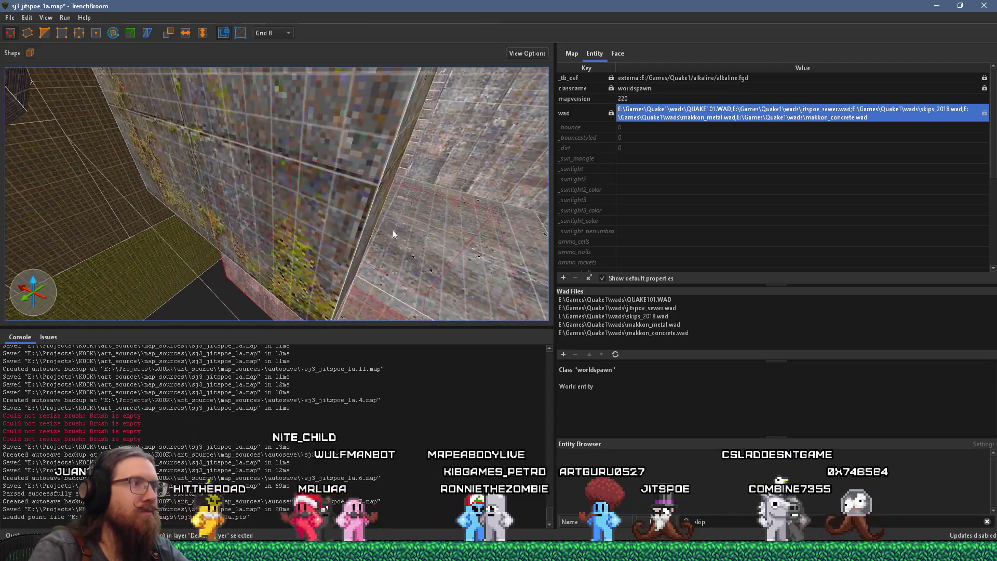
scroll(342, 267, up, 8)
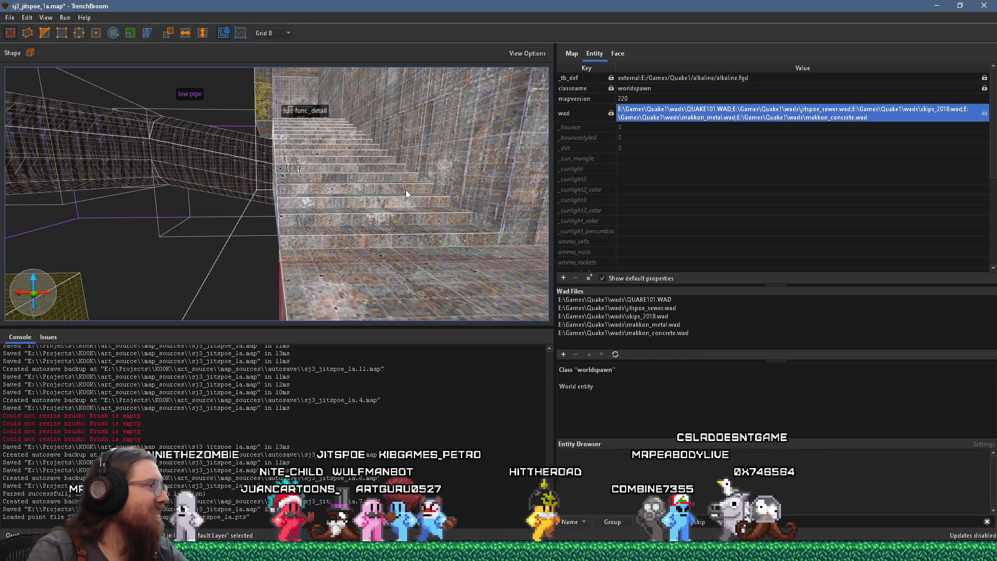
mouse_move(406, 189)
mouse_down()
mouse_move(439, 229)
mouse_move(453, 195)
mouse_move(376, 220)
mouse_move(338, 172)
mouse_move(475, 98)
mouse_move(494, 106)
mouse_move(350, 158)
mouse_move(408, 186)
mouse_move(438, 219)
mouse_up()
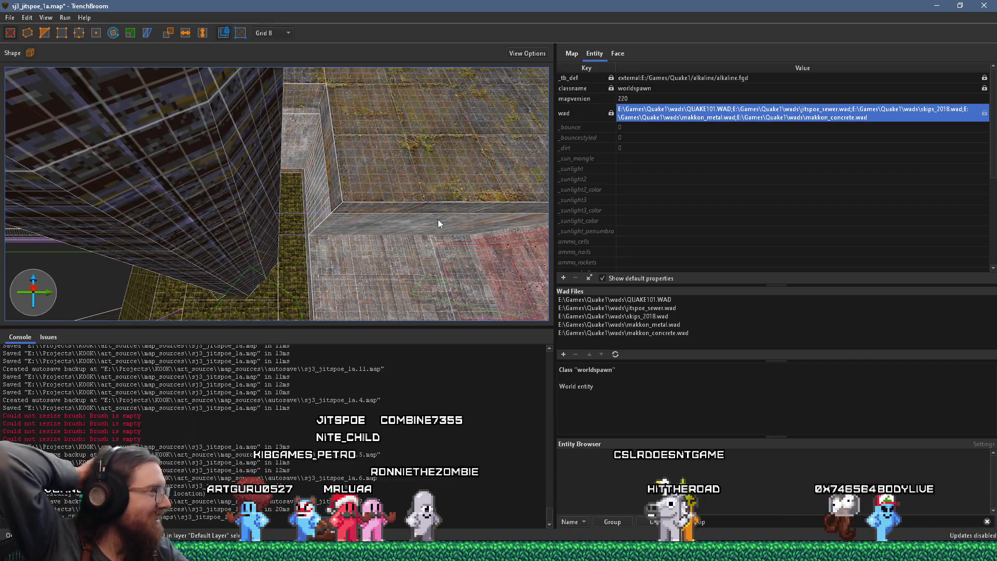
mouse_move(438, 219)
mouse_down()
mouse_move(172, 193)
mouse_move(283, 150)
mouse_move(468, 151)
mouse_up()
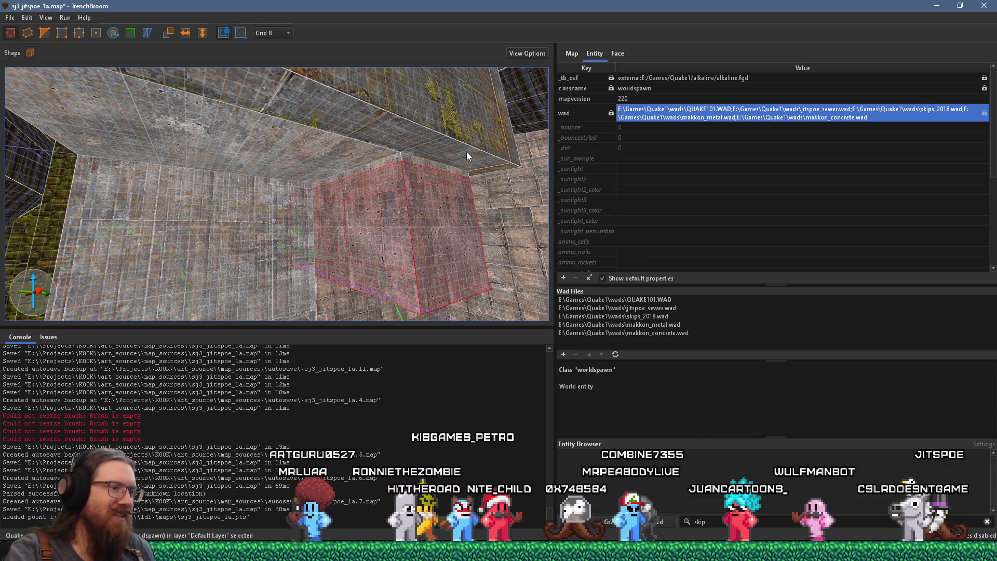
mouse_move(499, 552)
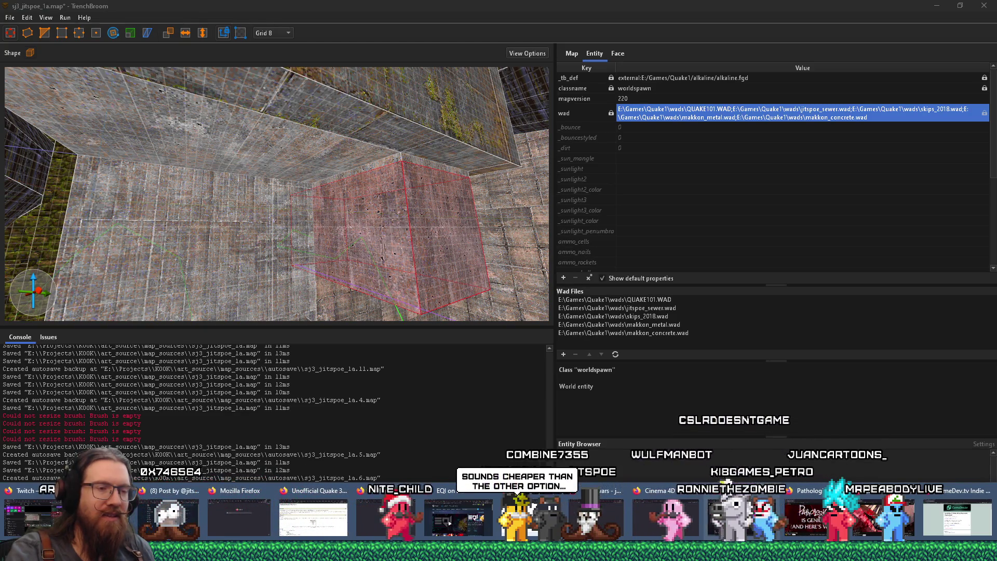
click(761, 511)
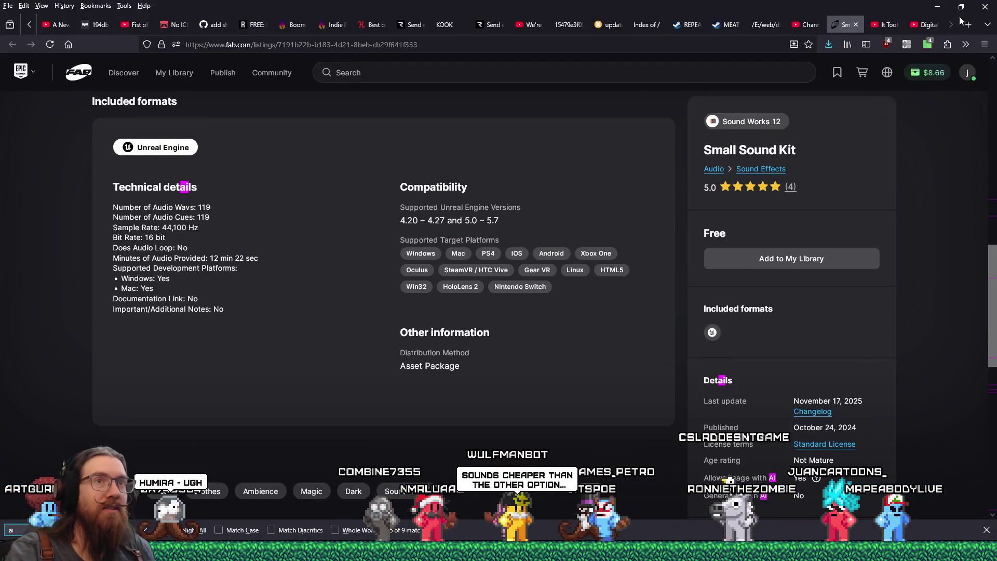
- Search the web for 'humira cost' in a new Firefox tab
key(ctrl+t)
text(h)
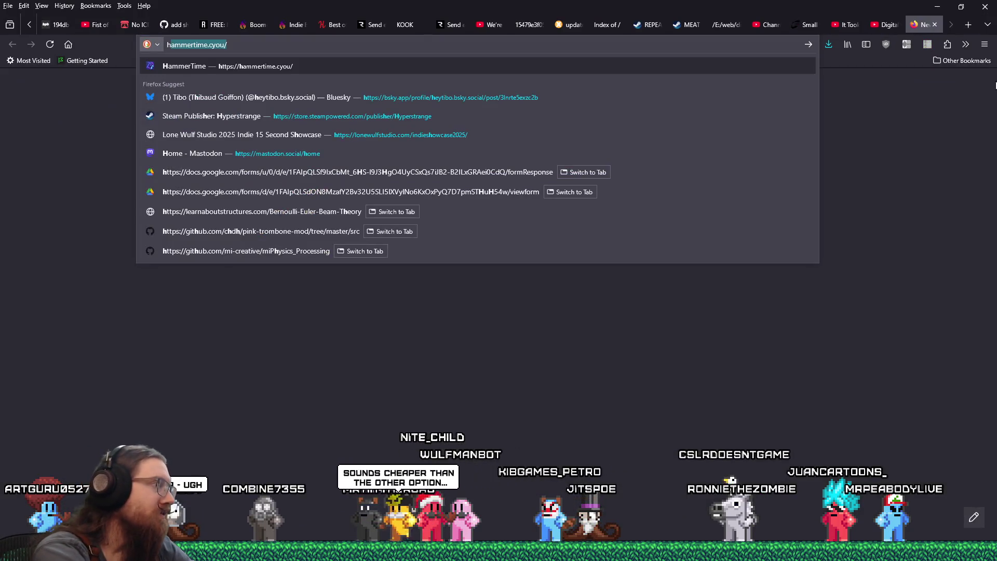
text(umira cost)
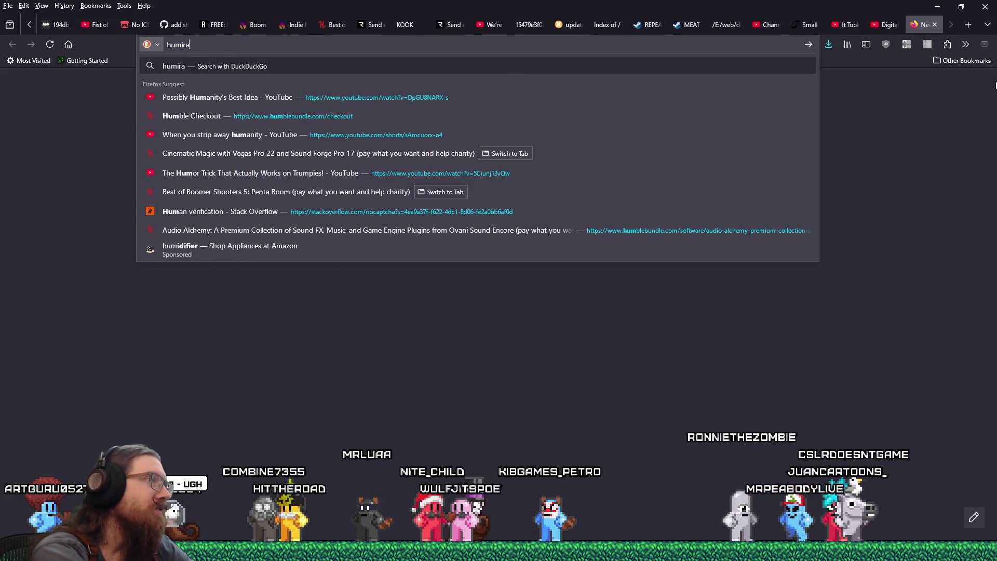
key(Return)
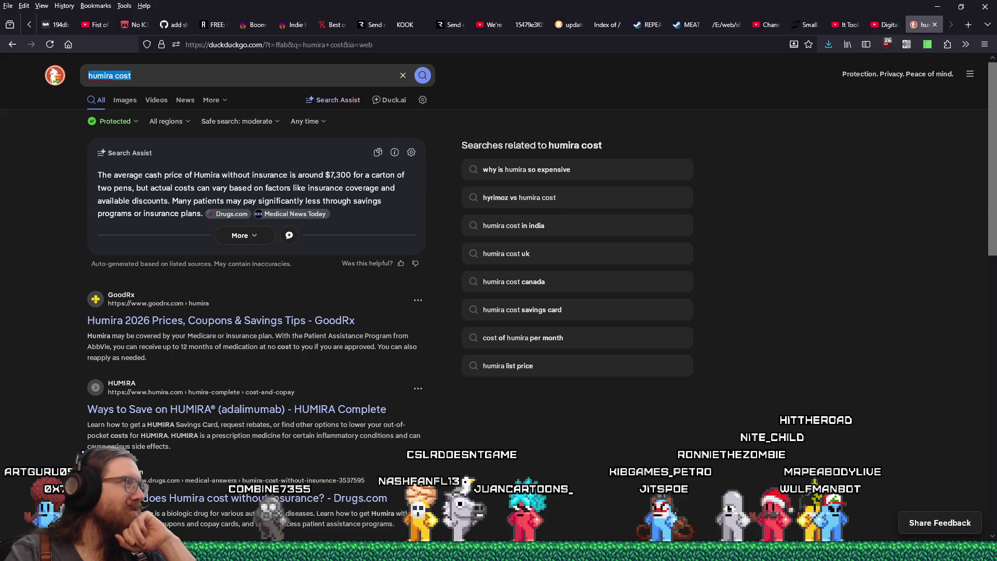
click(45, 276)
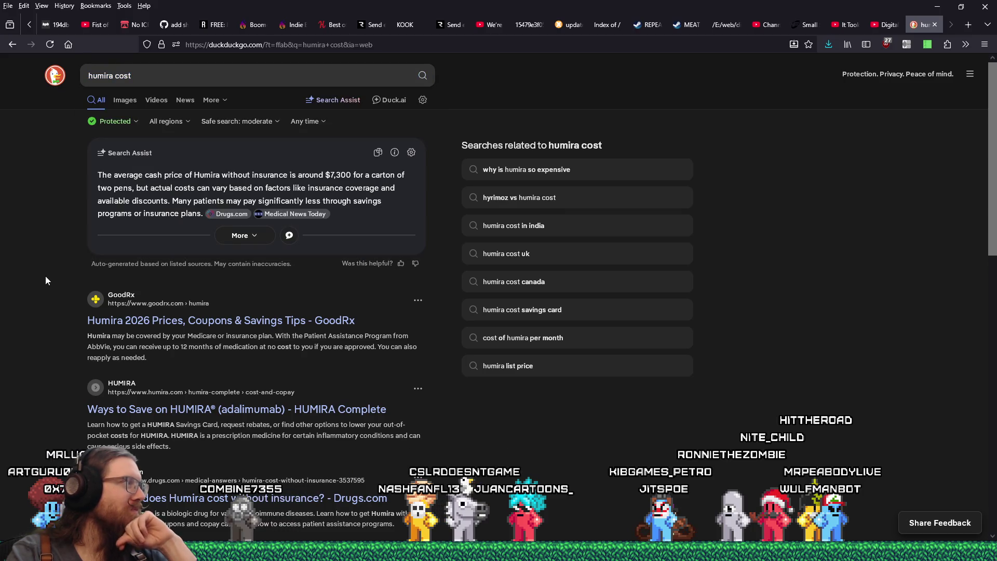
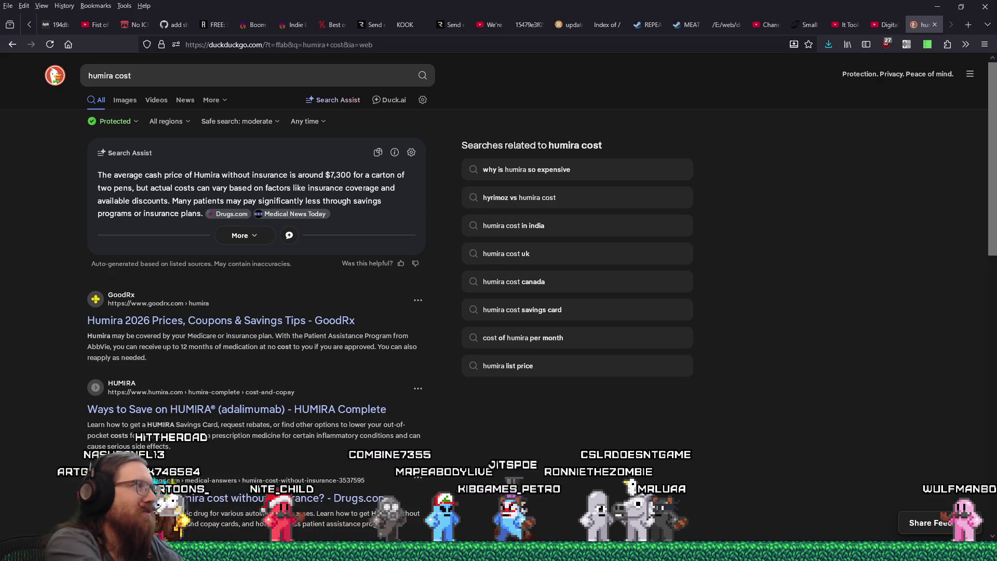
- Search DuckDuckGo for 'helminth therapy' instead of 'humira cost', scroll the results, then switch to Discord
click(174, 77)
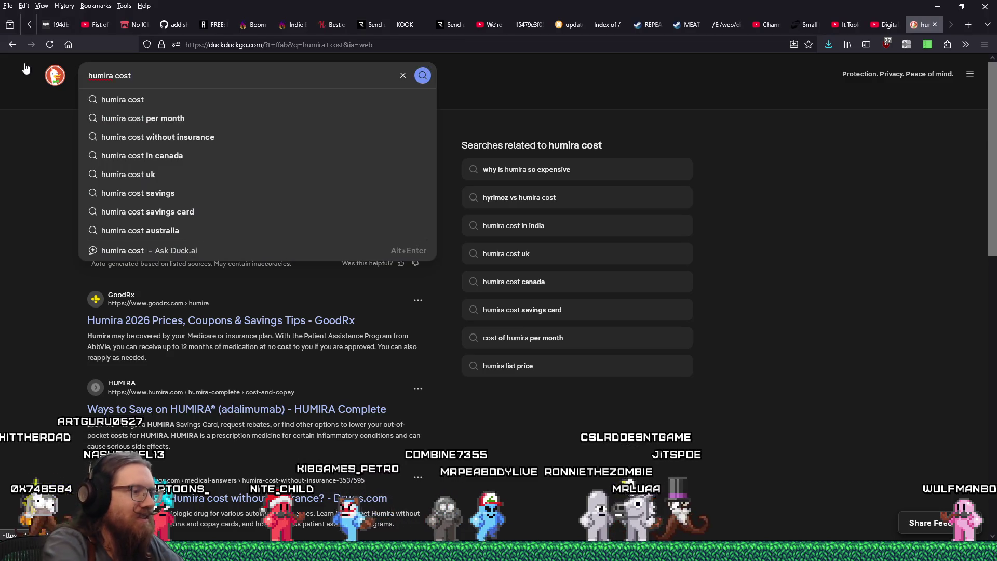
key(ctrl+a)
text(helminth therapy)
key(Return)
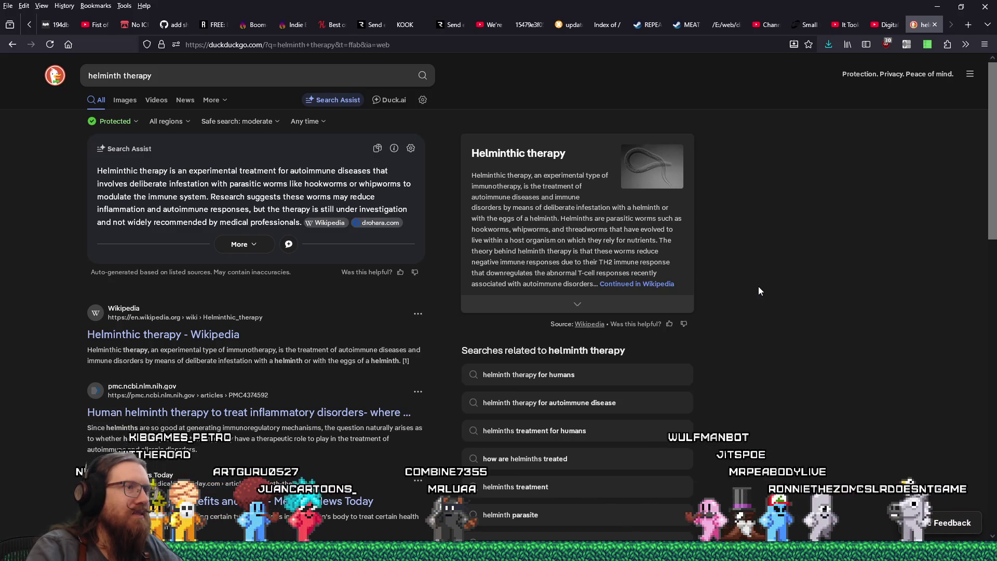
scroll(759, 290, down, 2)
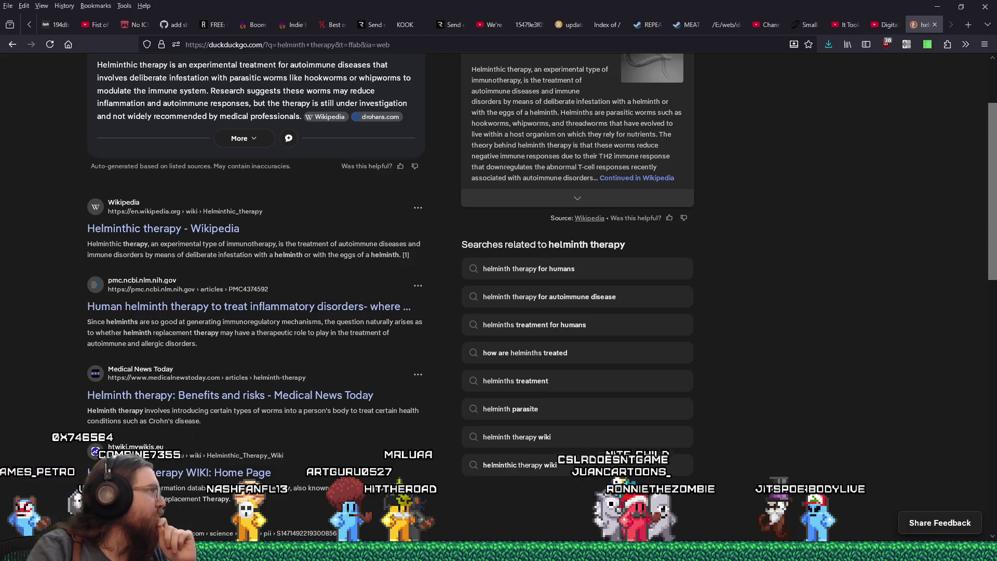
key(alt+Tab)
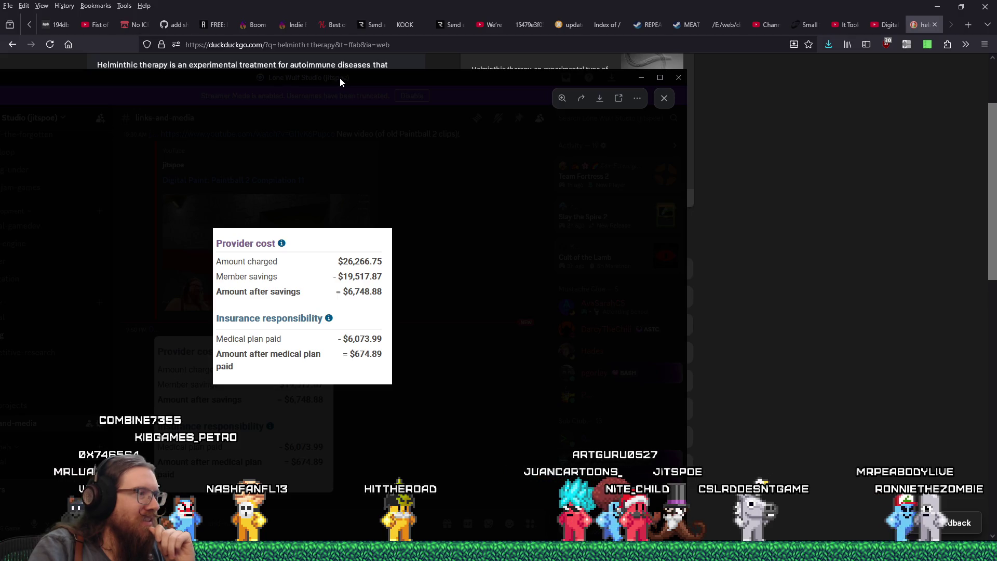
drag(340, 78, 342, 77)
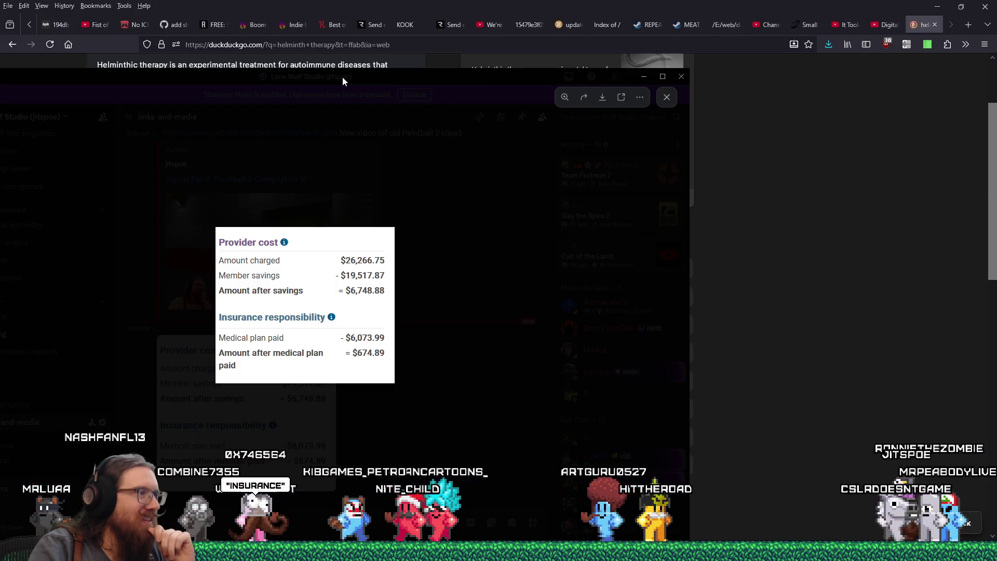
key(alt+Tab)
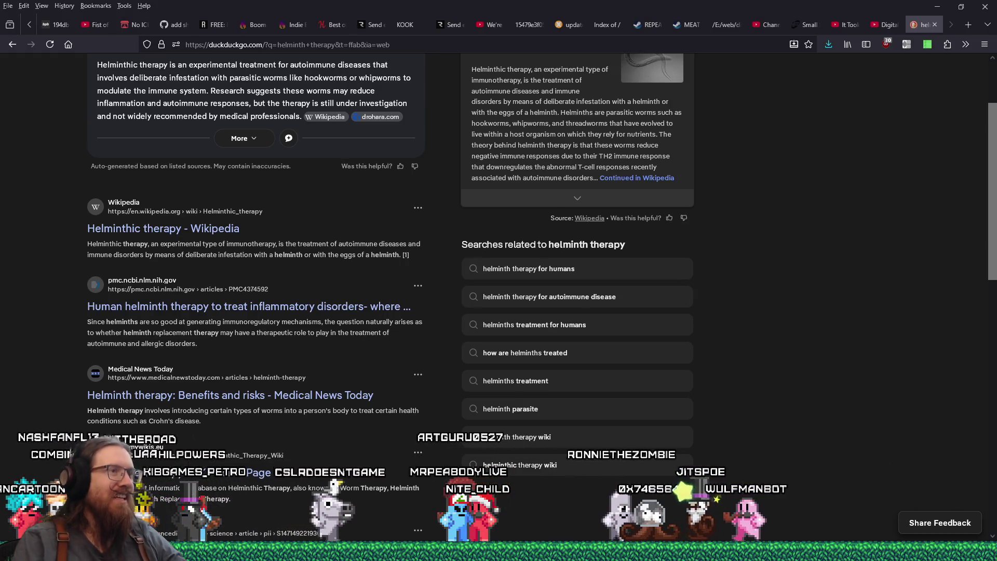
- Scroll the results, then bring up YouTube Studio confirming 'paintball2 compilation 011a' was published
scroll(558, 431, up, 2)
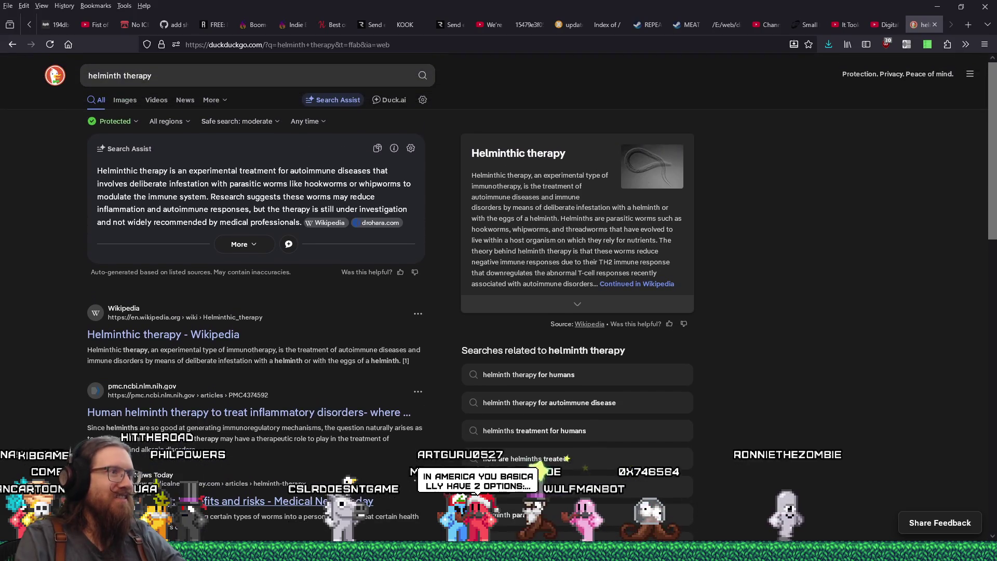
scroll(559, 431, down, 3)
scroll(748, 410, down, 5)
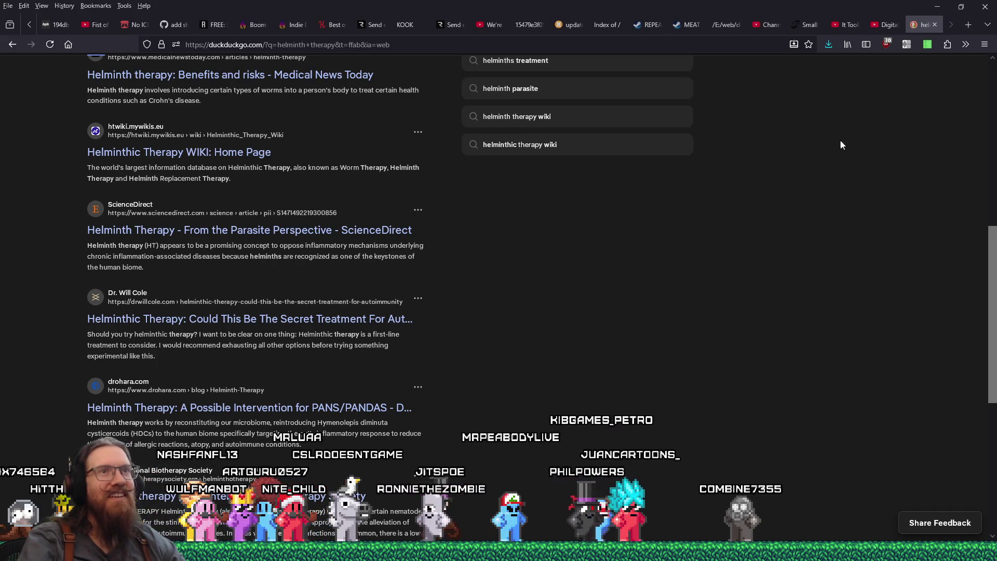
click(757, 25)
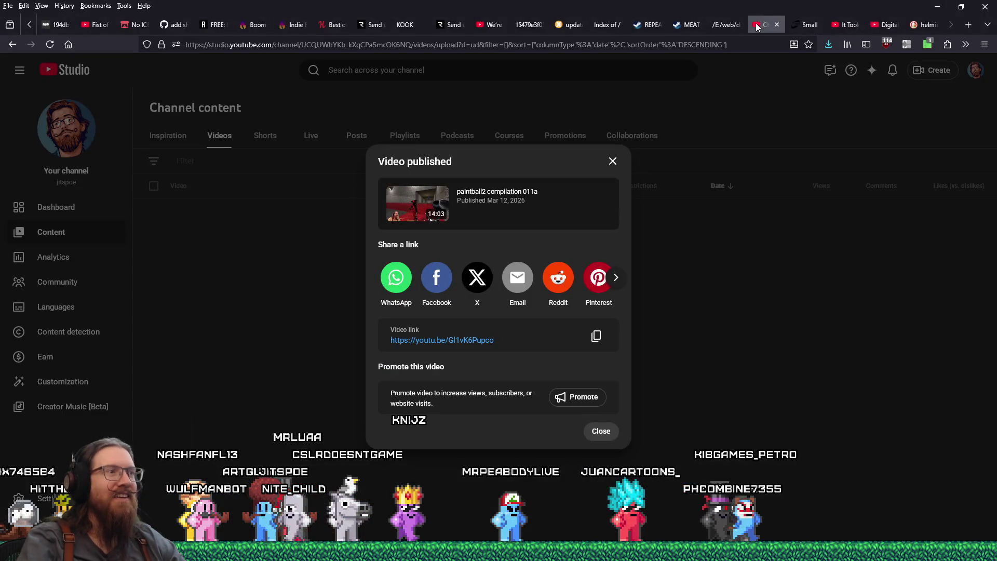
- Close the YouTube Studio tab and copy the Digital Paint video's link from the address bar
click(777, 24)
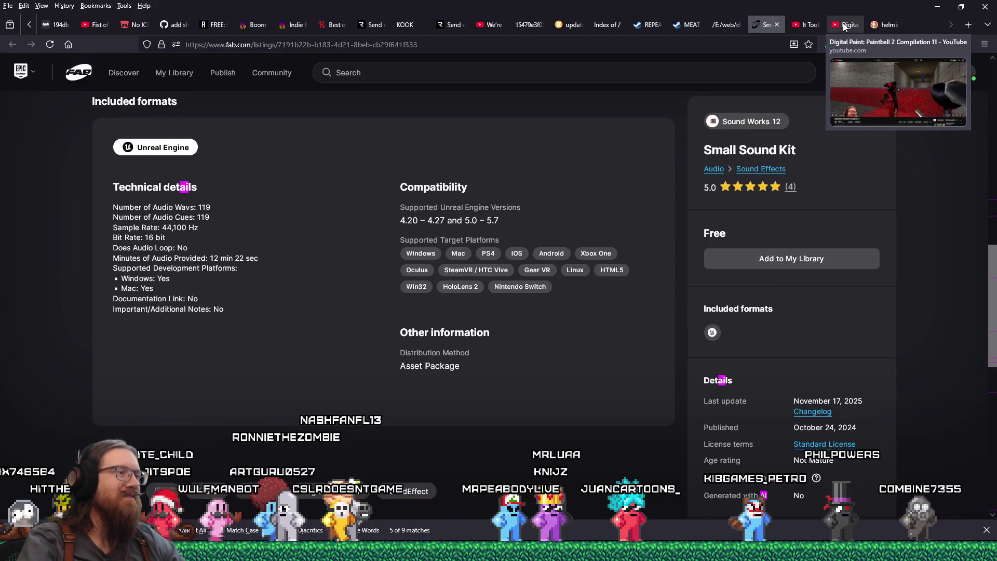
click(843, 25)
right_click(347, 49)
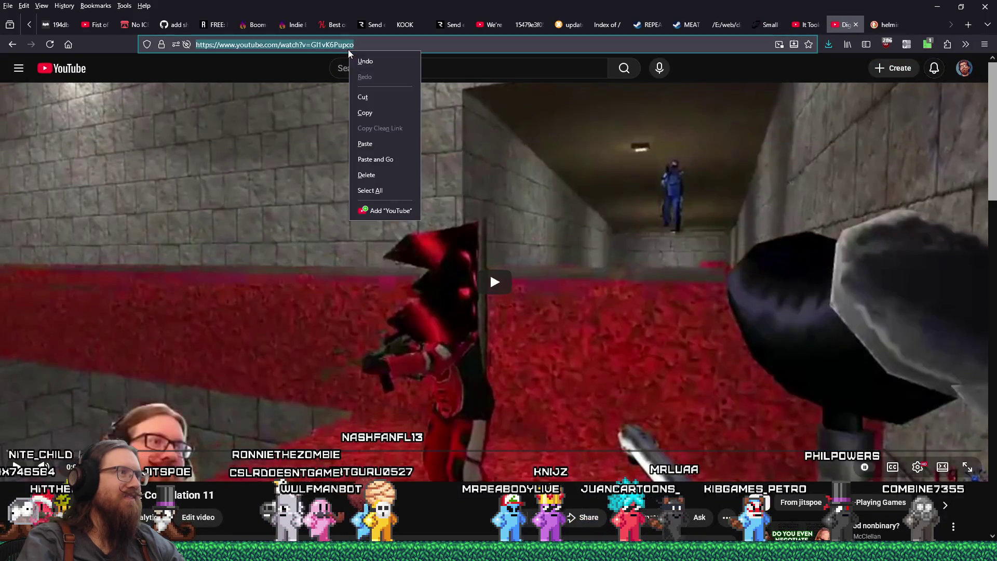
click(379, 117)
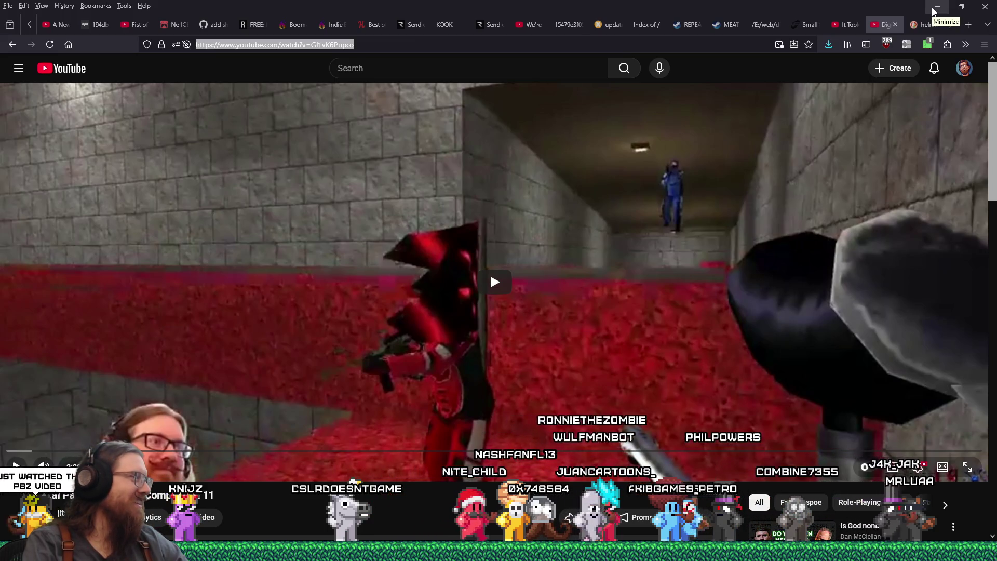
- Move the video tab to the front, show the helminth results tab, and return to TrenchBroom
drag(879, 25, 67, 25)
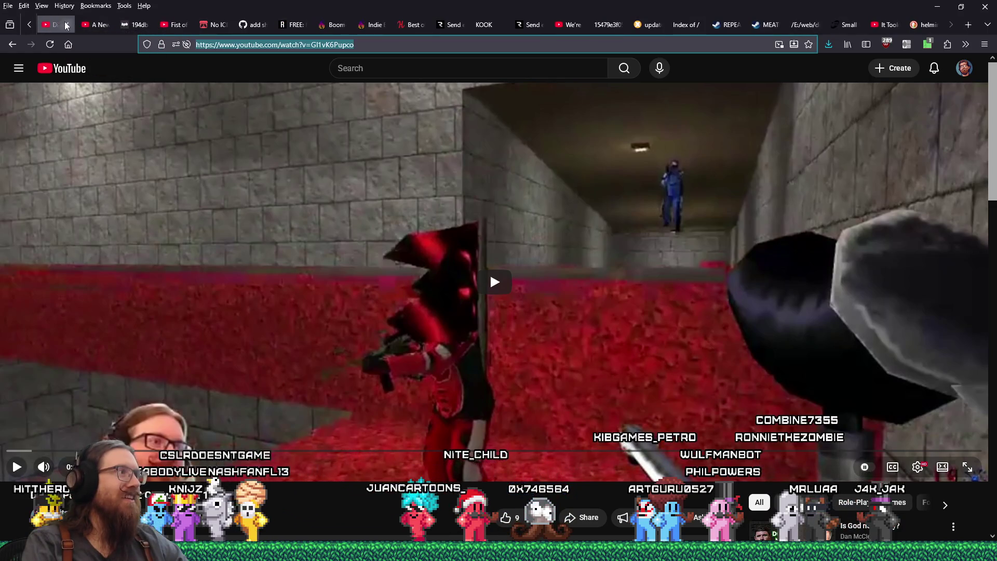
mouse_move(925, 27)
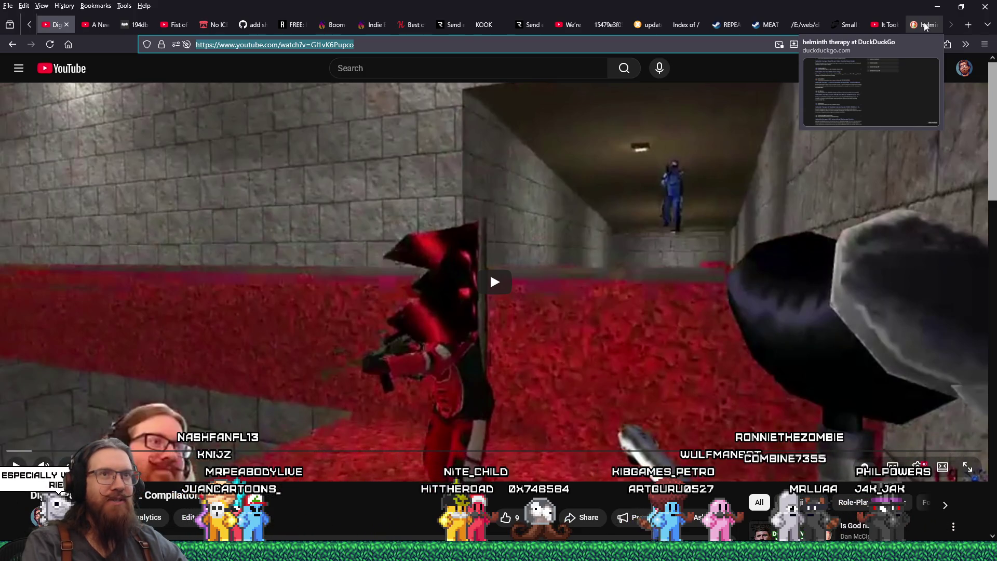
click(925, 27)
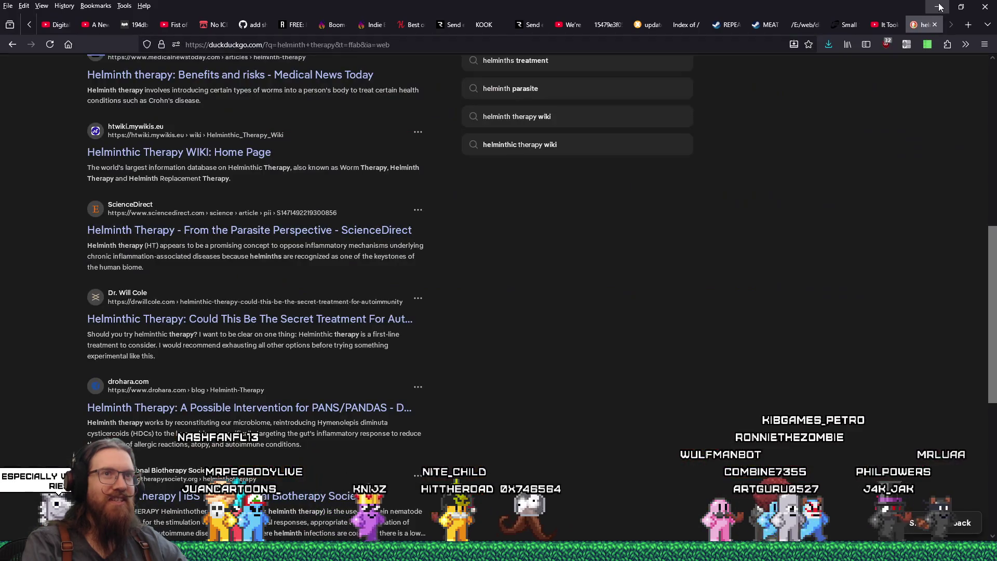
key(alt+Tab)
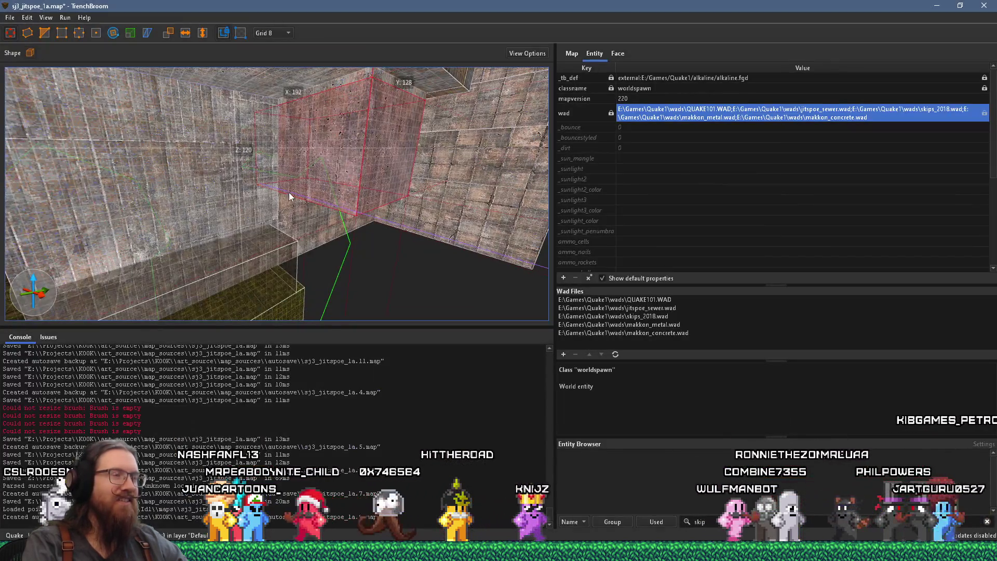
- Select the red func_detail stairs and convert them into a func_group brush entity
scroll(289, 192, up, 5)
mouse_move(422, 289)
mouse_down()
mouse_move(343, 272)
mouse_move(323, 284)
mouse_move(343, 226)
mouse_move(24, 226)
mouse_move(133, 179)
mouse_move(202, 175)
mouse_up()
click(216, 177)
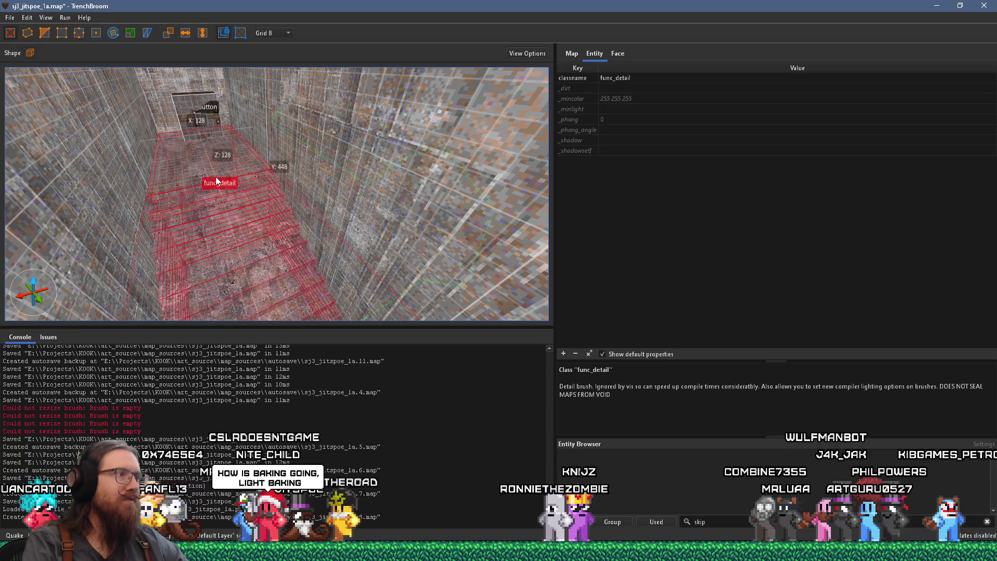
key(ctrl+u)
mouse_move(264, 207)
mouse_down()
mouse_move(271, 150)
mouse_move(294, 136)
mouse_move(540, 205)
mouse_move(397, 178)
mouse_move(422, 133)
mouse_move(478, 220)
mouse_move(22, 236)
mouse_move(194, 210)
mouse_up()
right_click(195, 210)
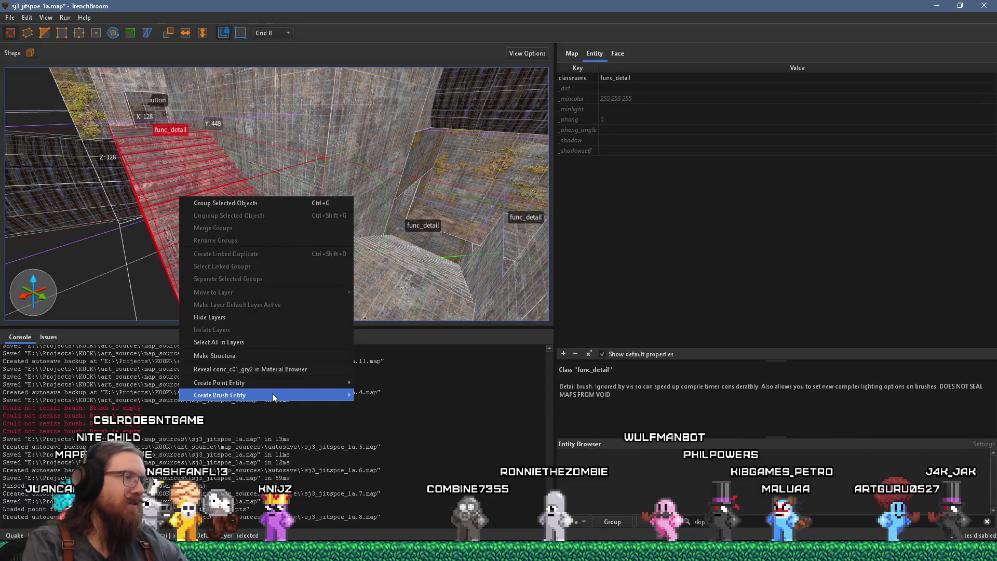
mouse_move(272, 393)
mouse_move(385, 398)
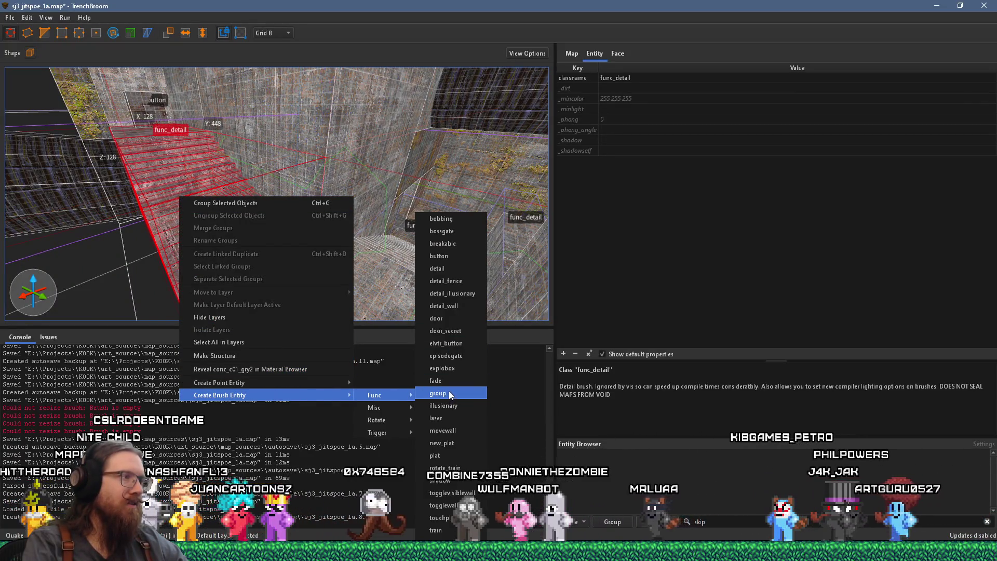
click(449, 391)
- Deselect the stairs, save the map, and compile it from the Compile Map settings
mouse_move(261, 240)
mouse_down()
mouse_move(321, 257)
mouse_move(312, 270)
mouse_up()
key(Escape)
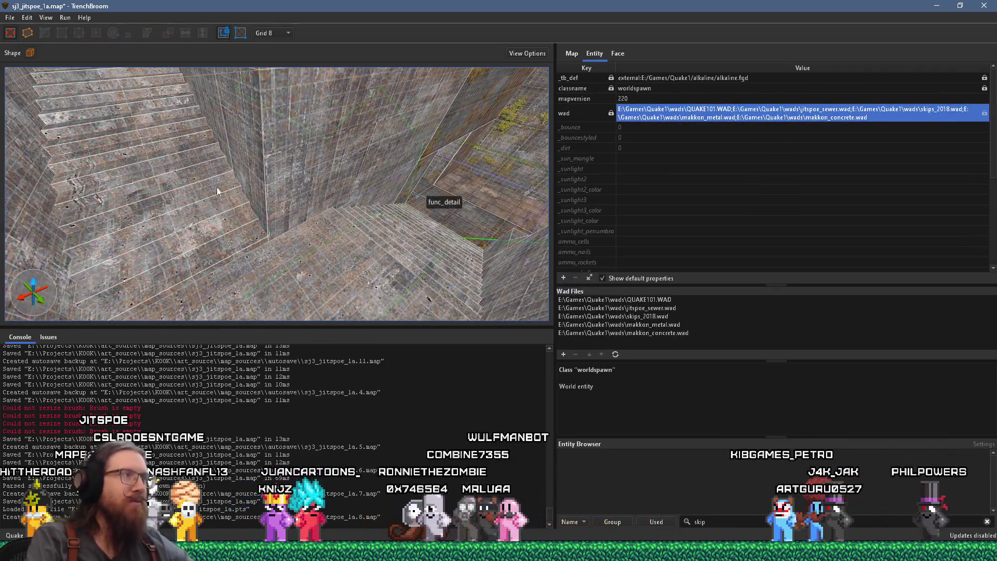
click(10, 17)
click(71, 41)
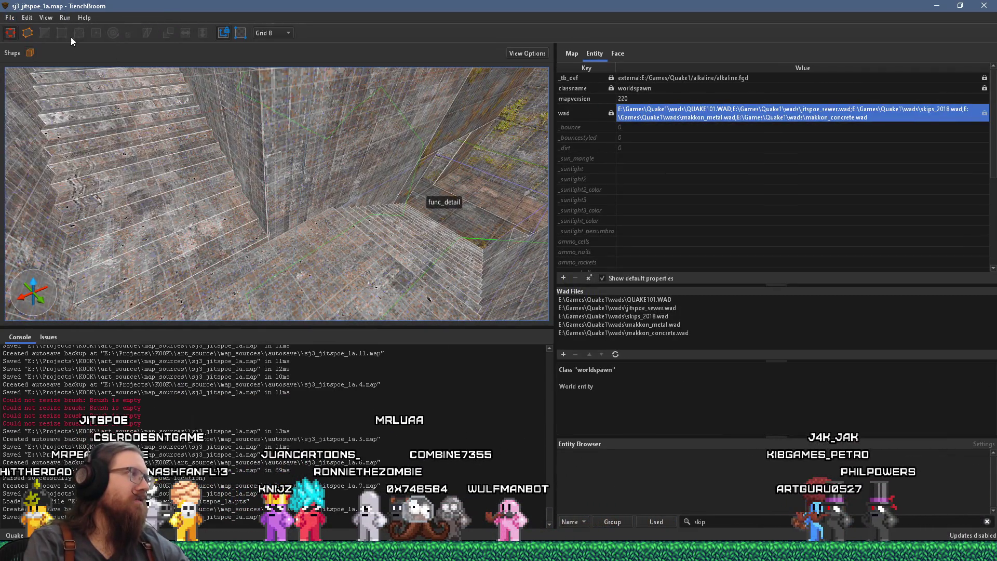
click(76, 30)
click(682, 512)
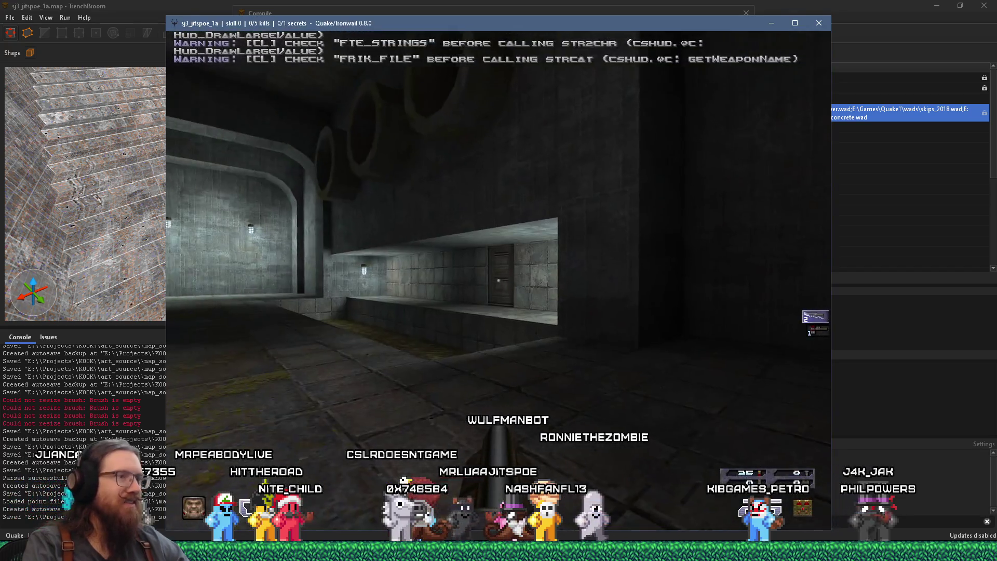
- Walk through the lit arched rooms, past the stone ledges and the tall dark pillar
key(w)
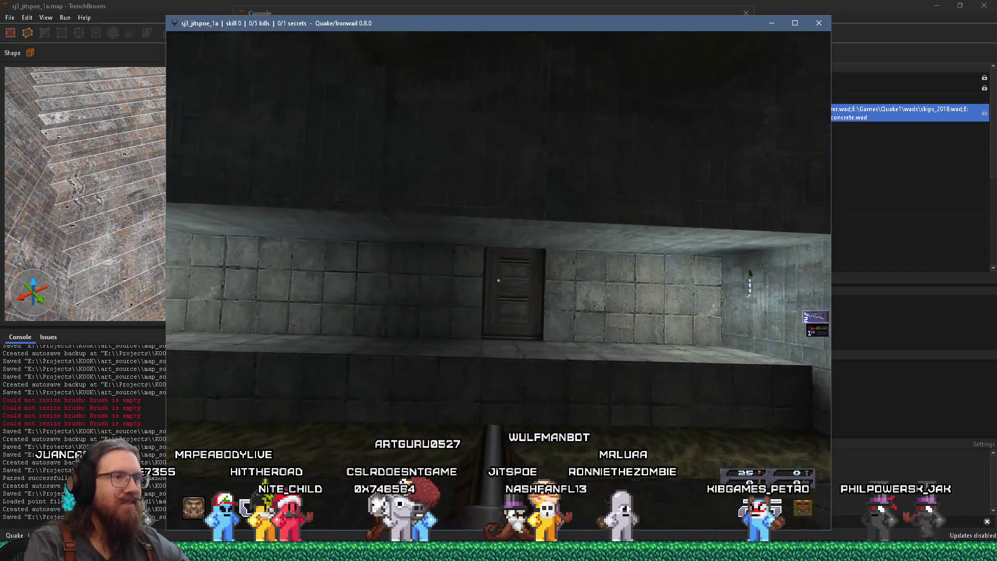
mouse_move(498, 281)
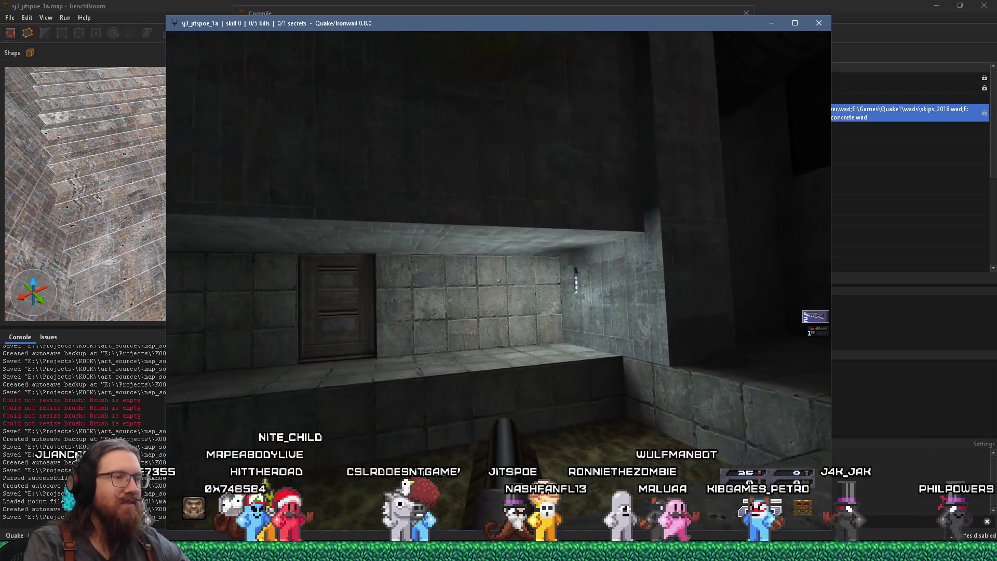
key(w)
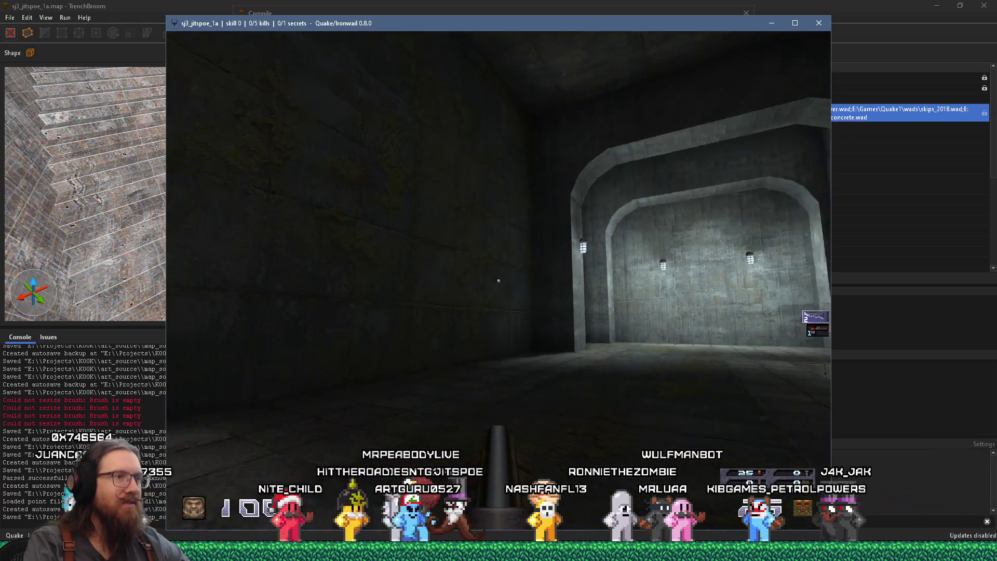
key(w)
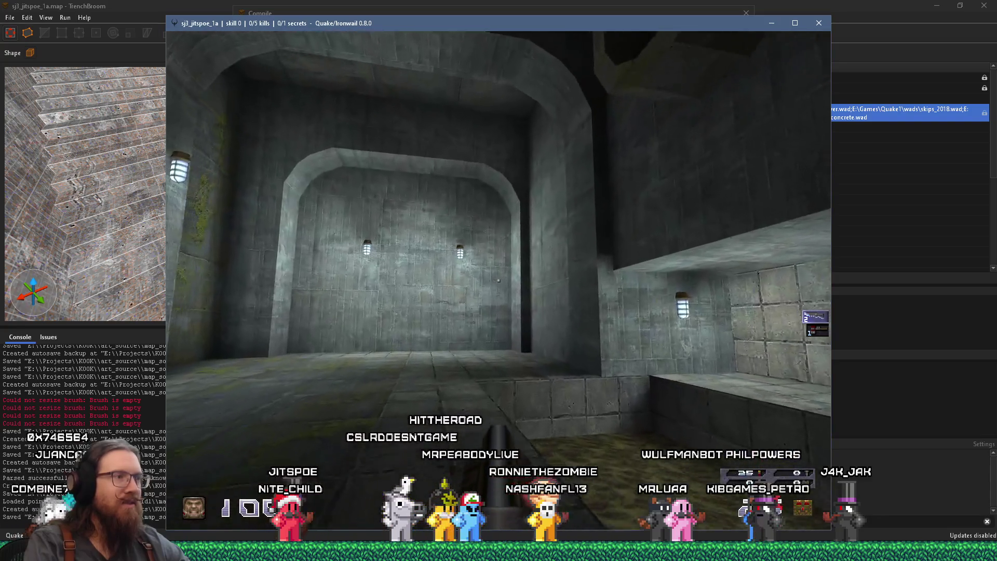
key(w)
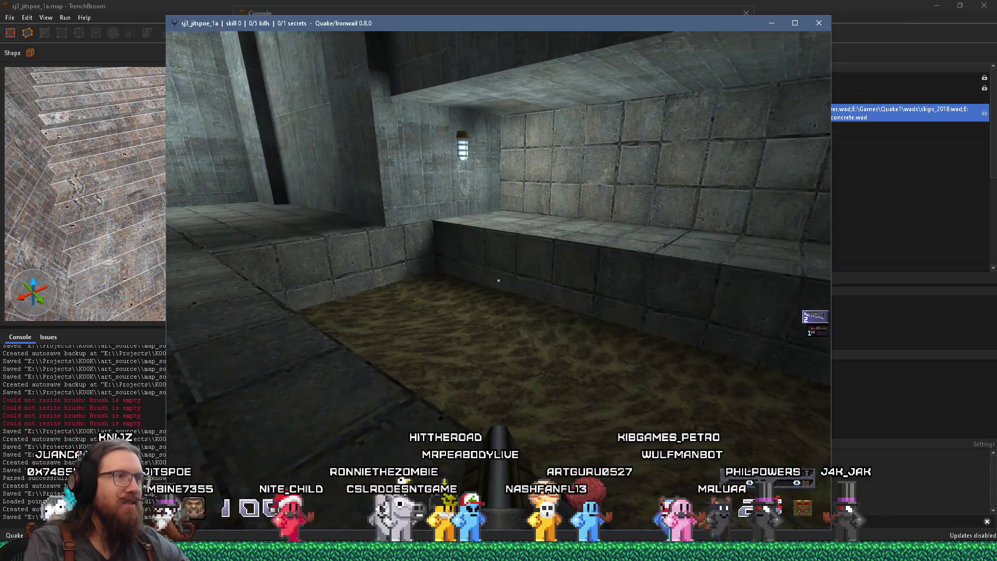
key(w)
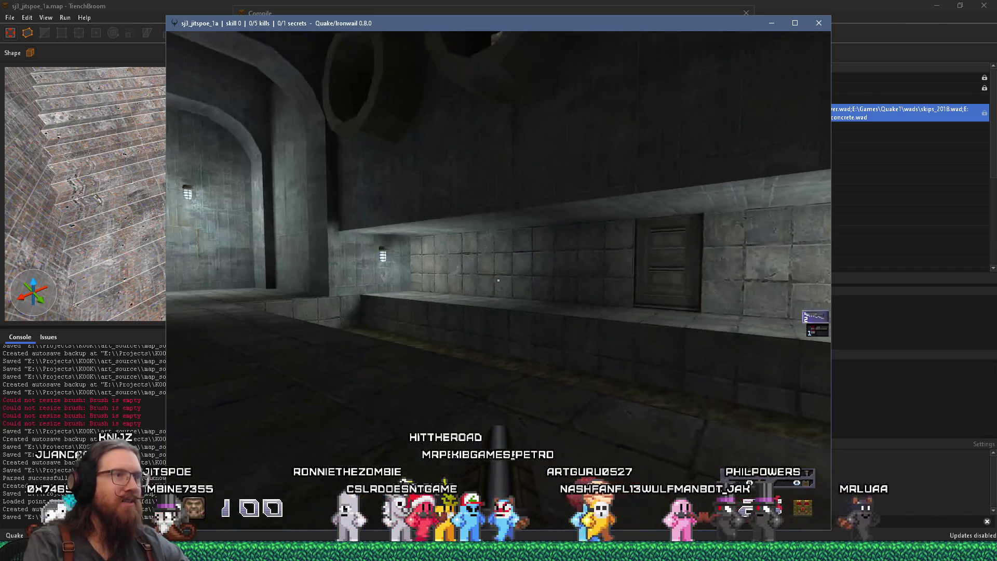
key(w)
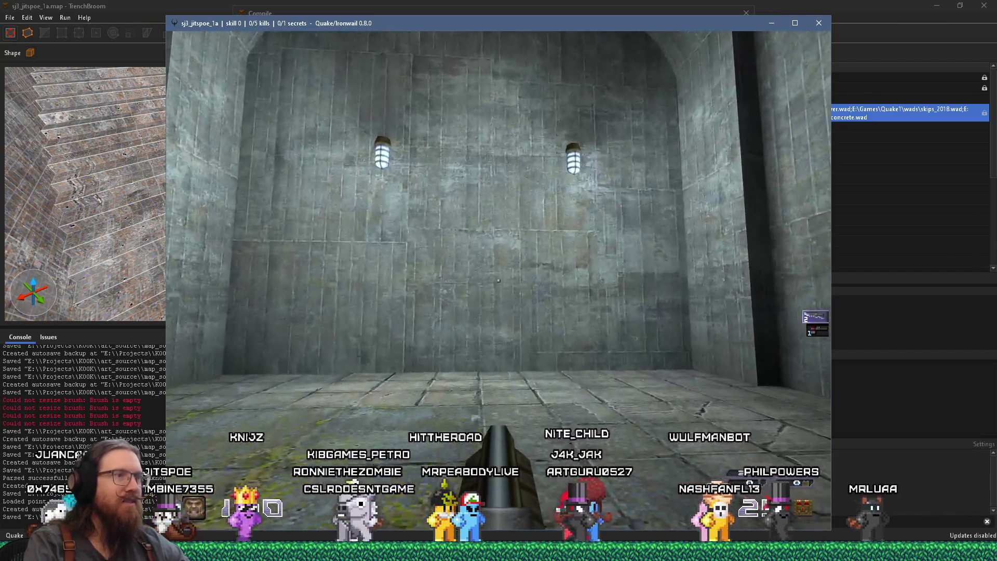
key(w)
key(w)
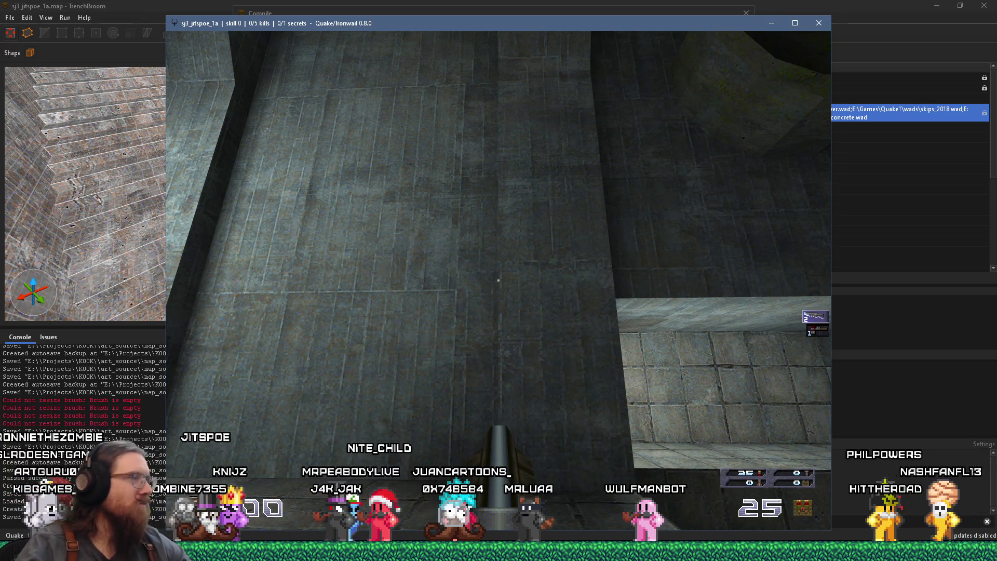
- Walk past the pipe wall into the dark room under the round grate and open the console
key(w)
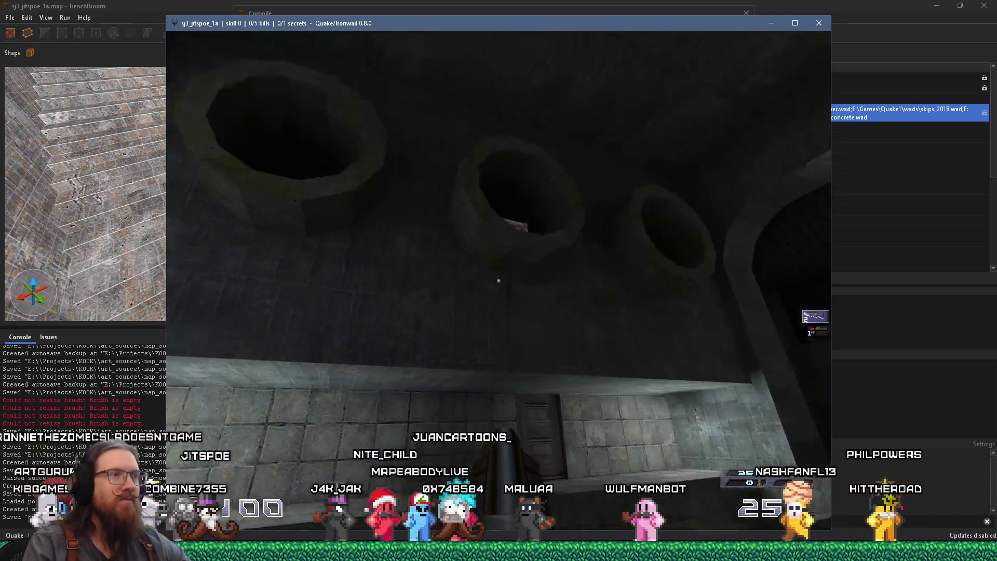
key(w)
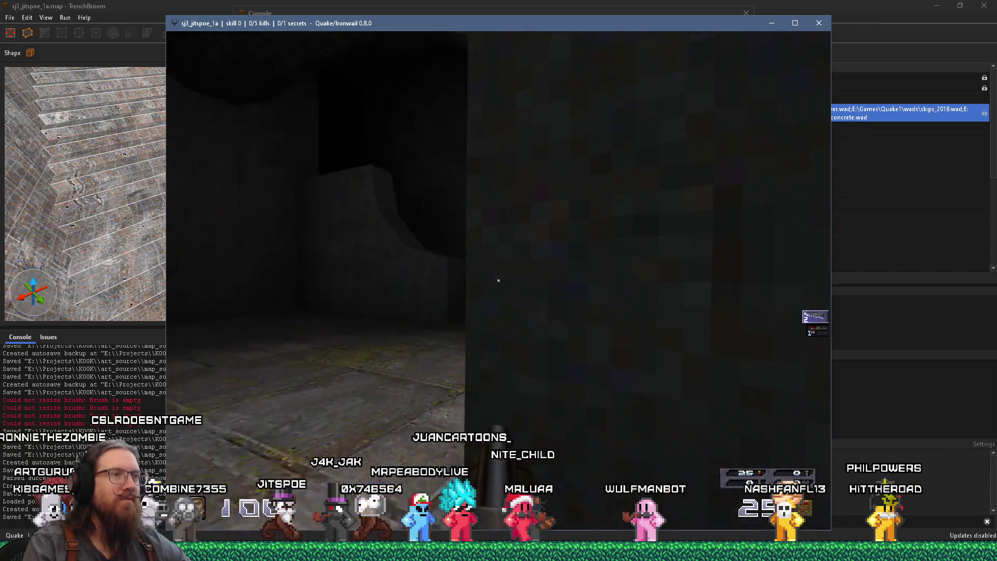
key(w)
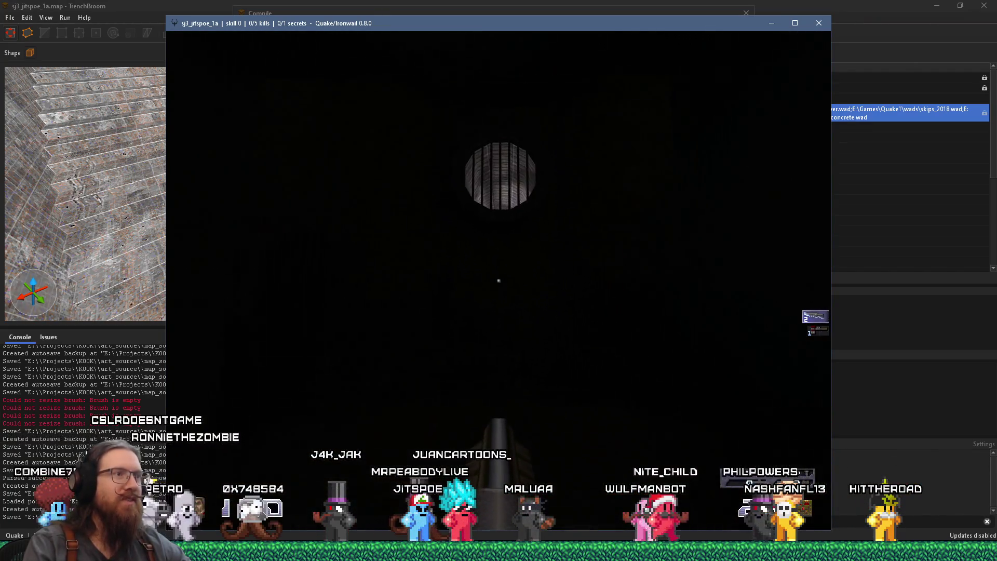
key(w)
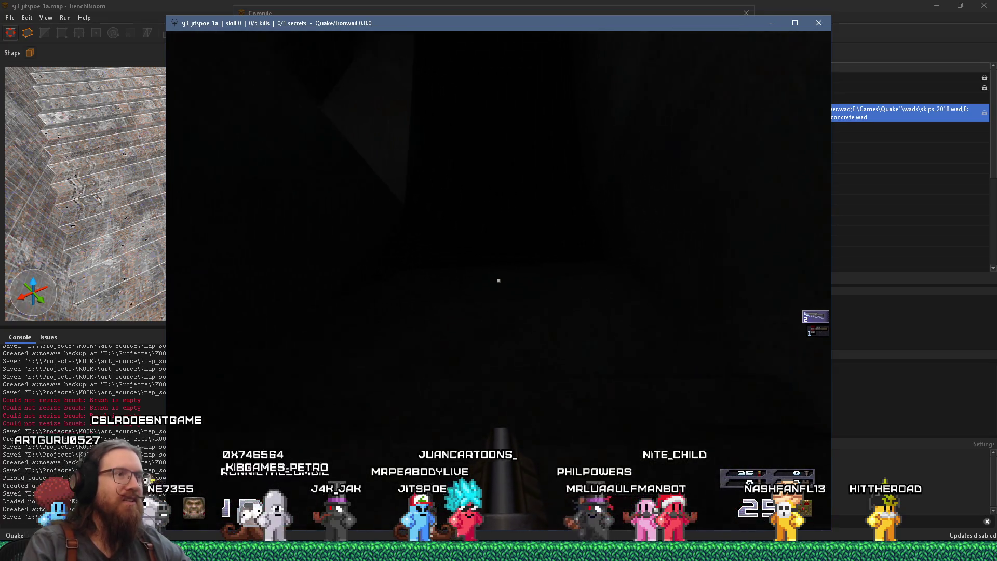
key(w)
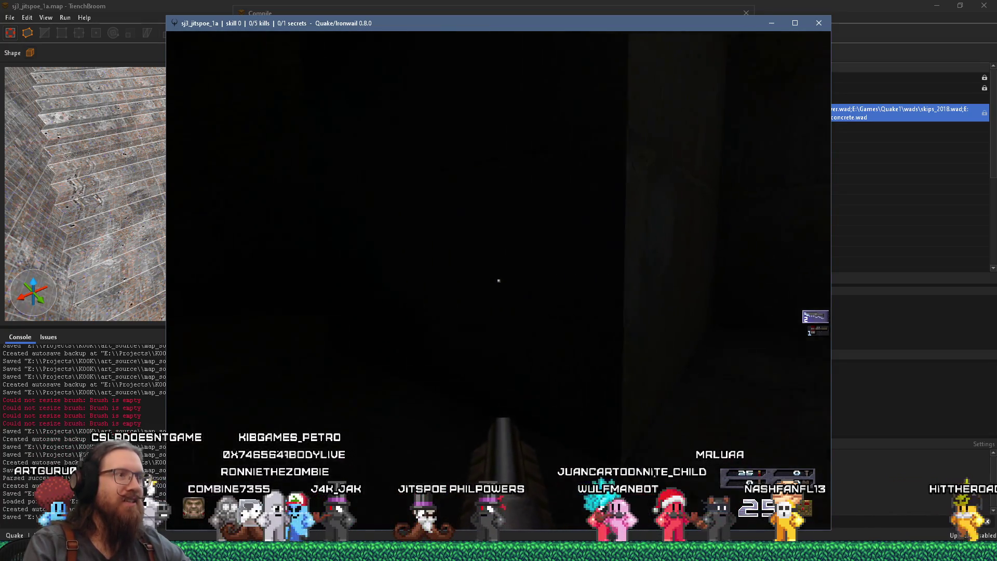
key(w)
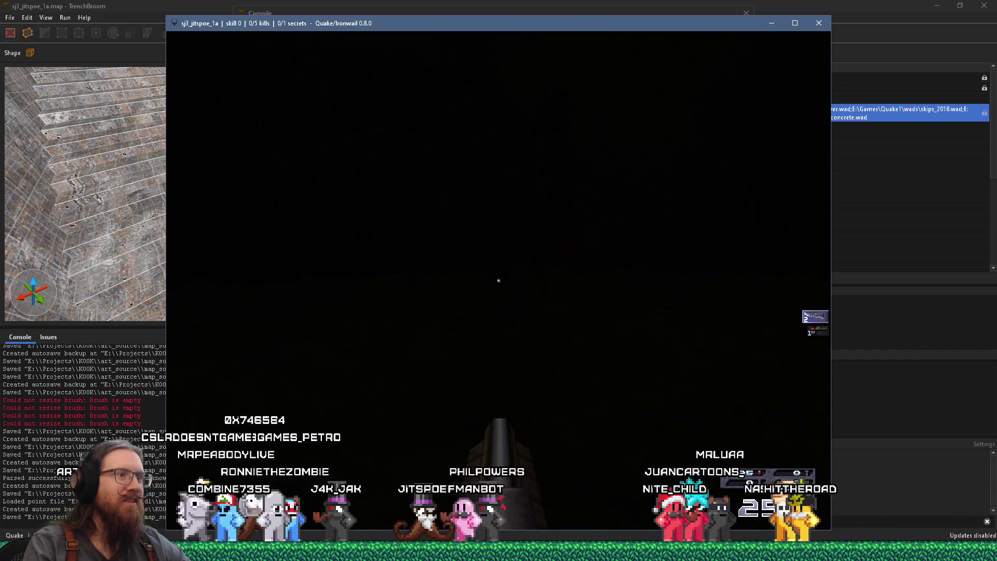
key(w)
key(grave)
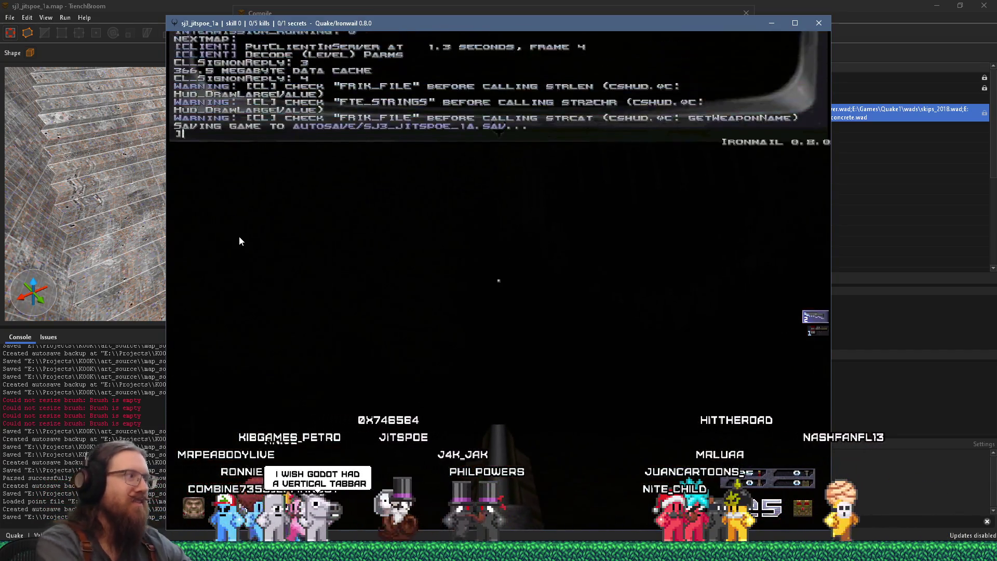
- Enable noclip, fly up through the ceiling grate into the shaft, then disable noclip
text(noclip)
key(Return)
key(grave)
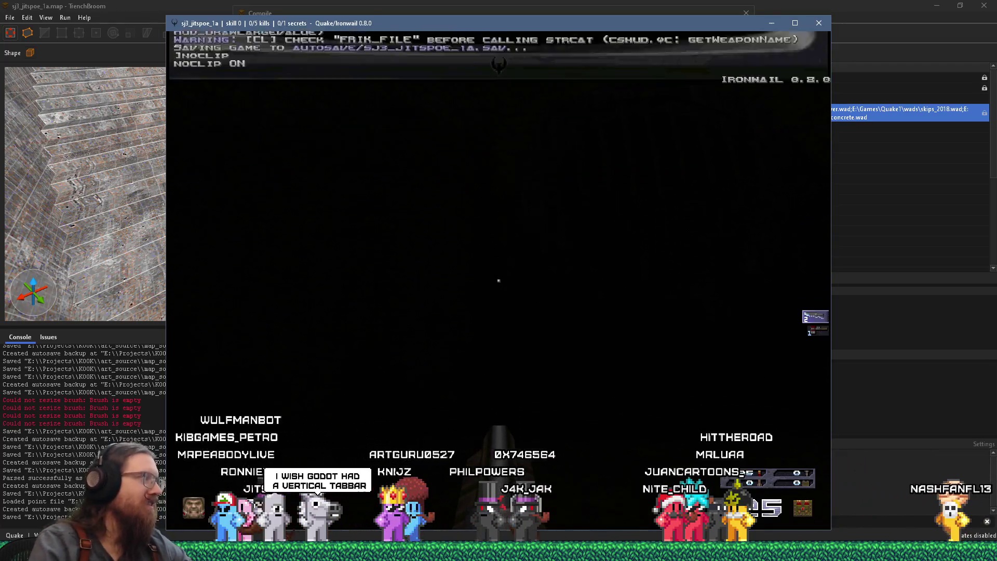
key(w)
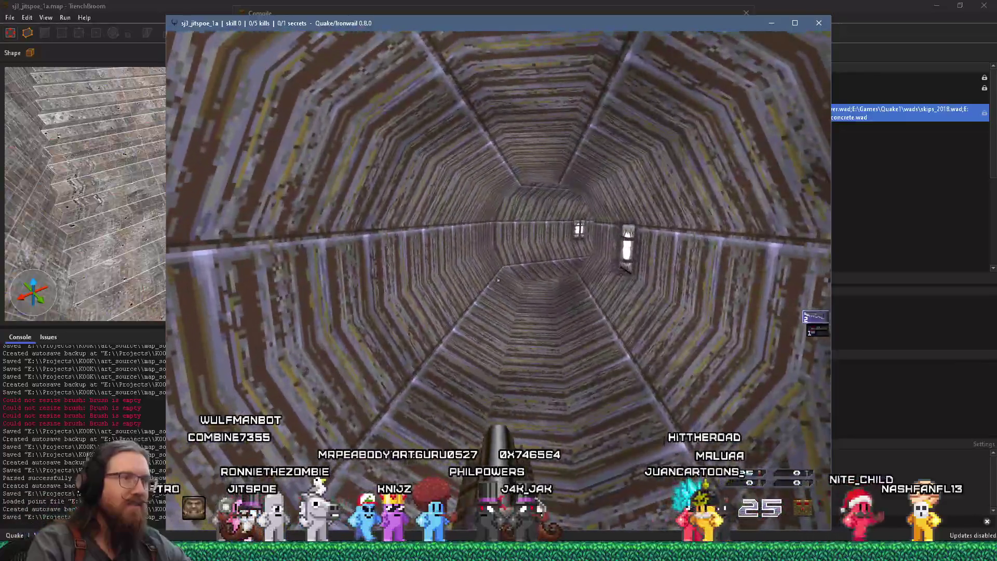
key(grave)
text(noclip)
key(Return)
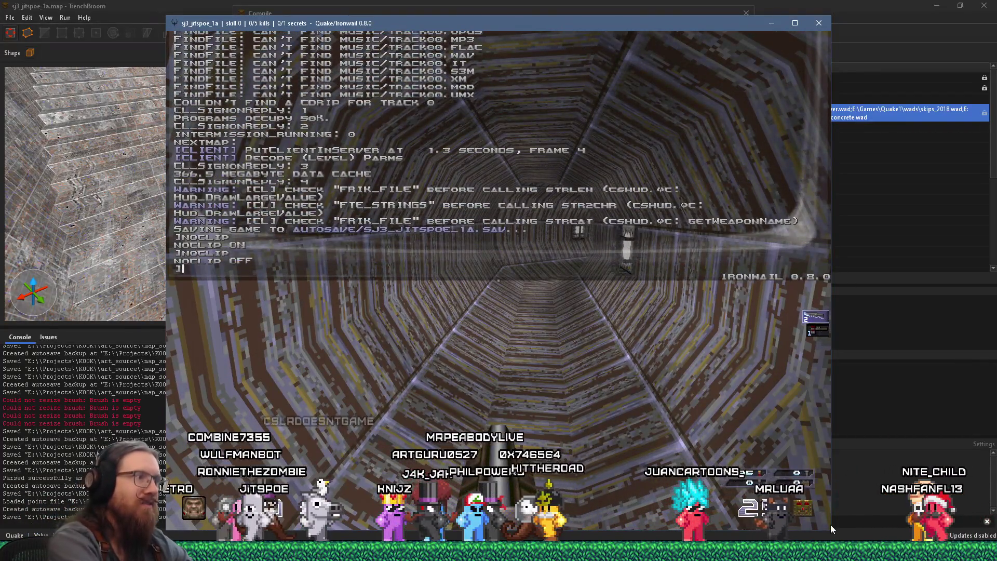
key(grave)
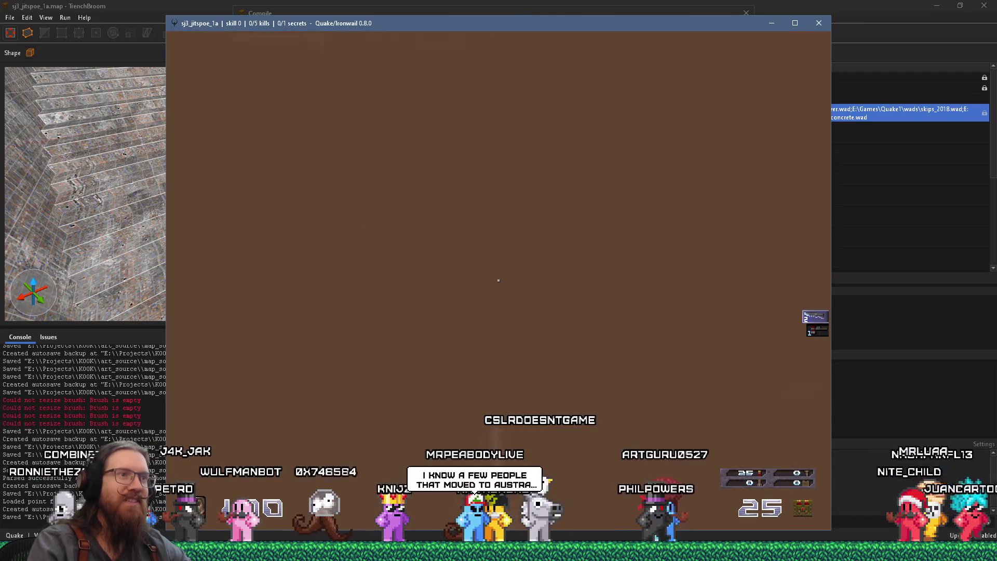
- Enable noclip again, fly through the round grate into the octagonal tunnel, and disable it
key(grave)
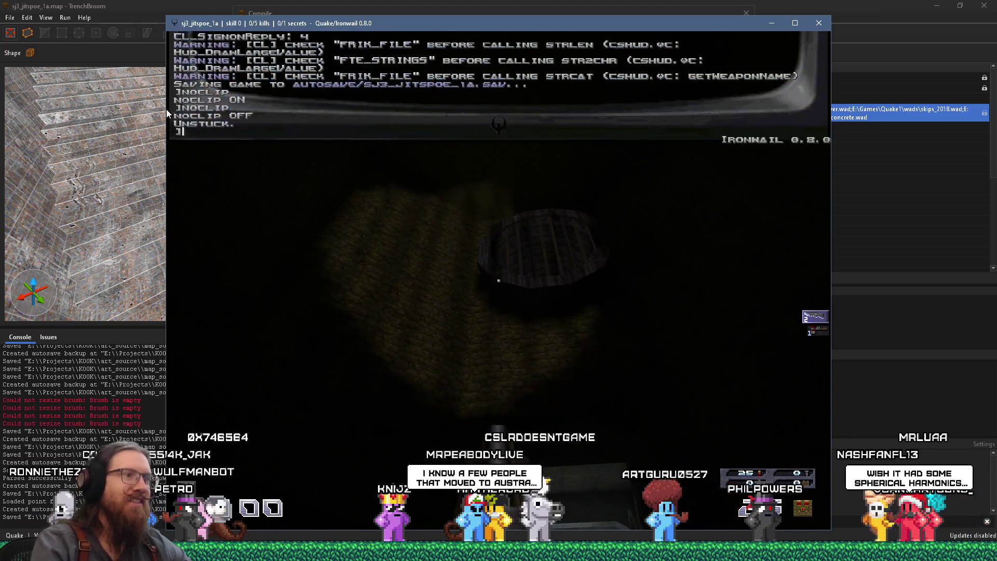
text(noclip)
key(Return)
key(grave)
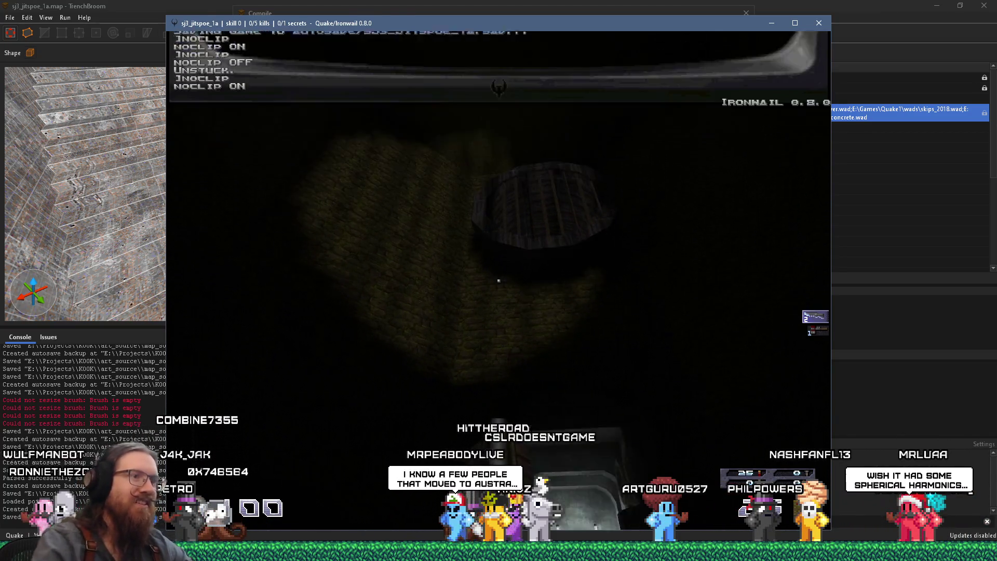
key(w)
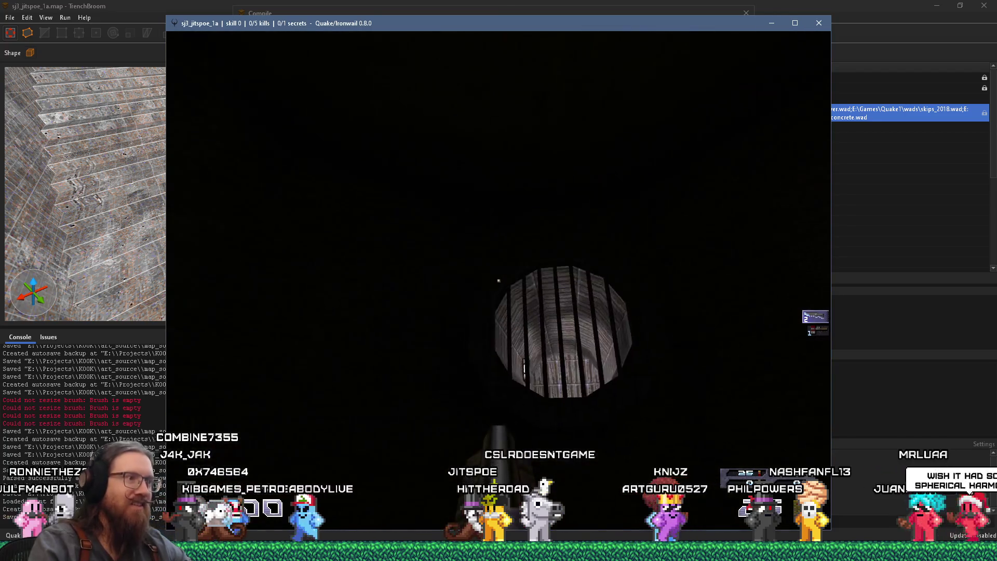
key(w)
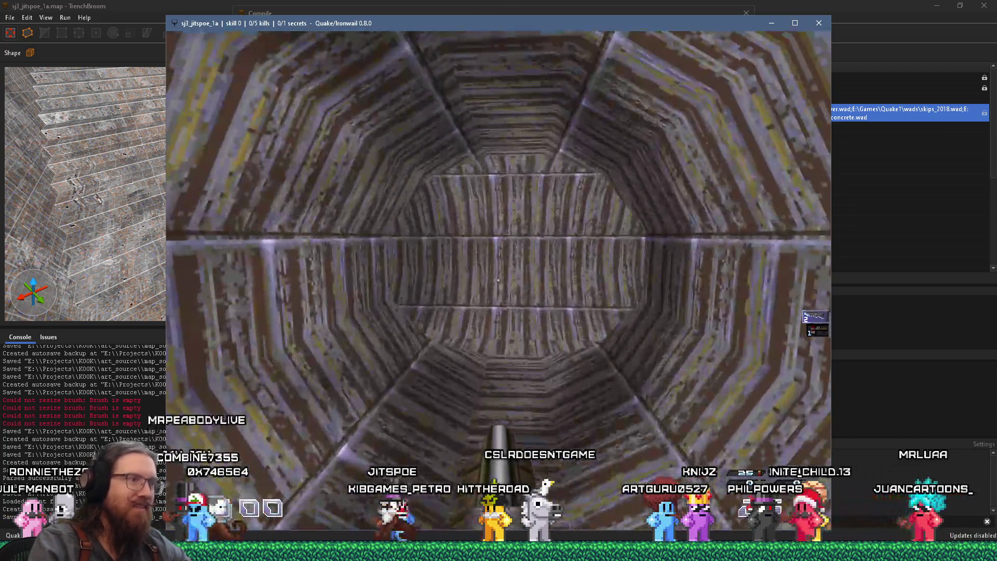
key(grave)
text(noclip)
key(Return)
key(grave)
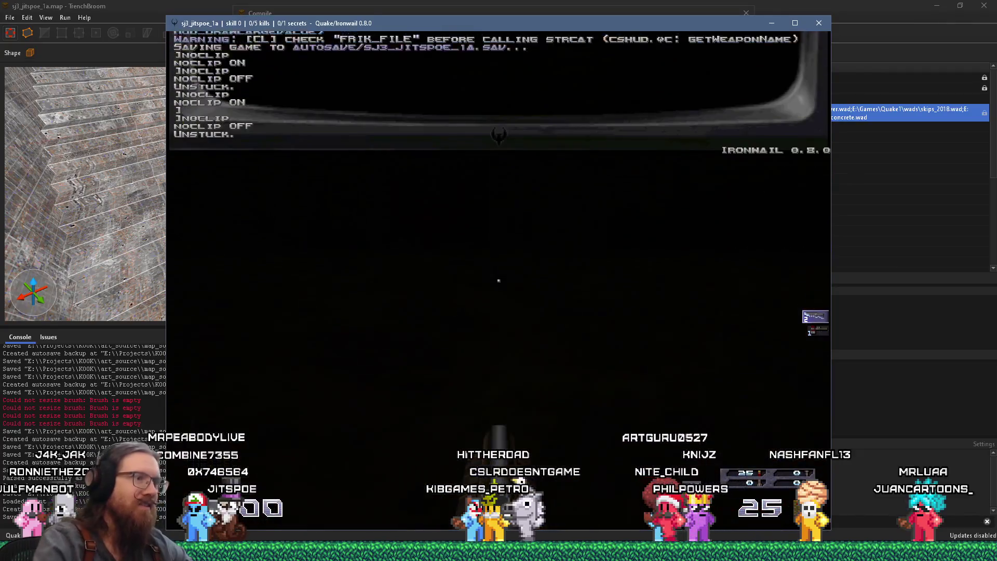
- Move out of the tunnel into the arched room and toggle noclip off
key(w)
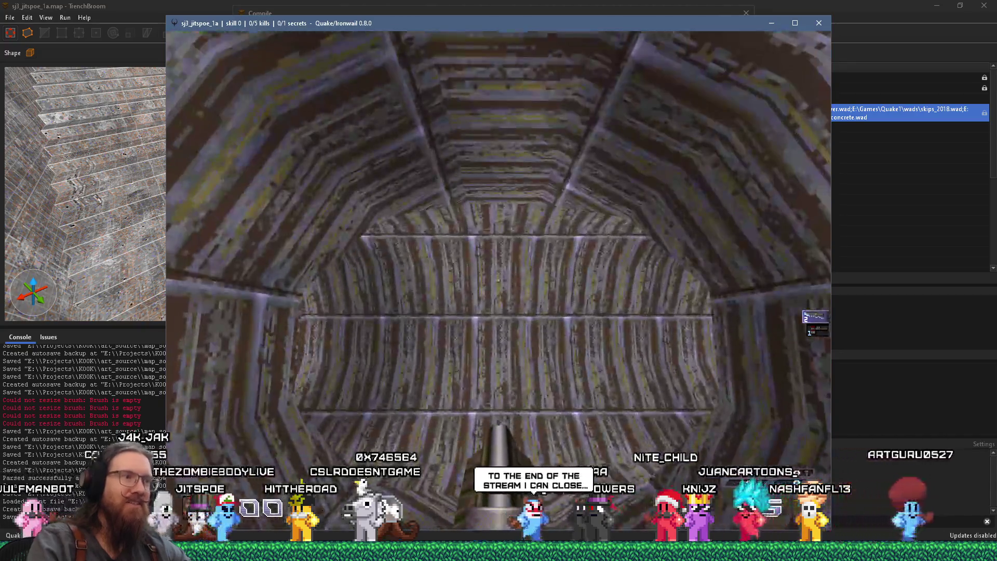
key(grave)
text(noclip)
key(Return)
key(grave)
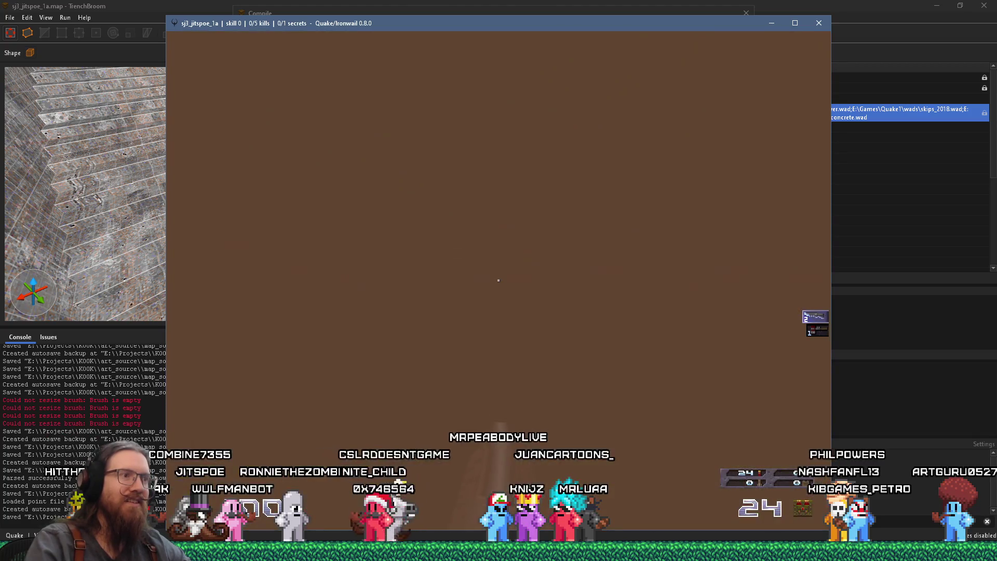
- Shoot at the enemy attacking in the dark room with the shotgun
click(498, 280)
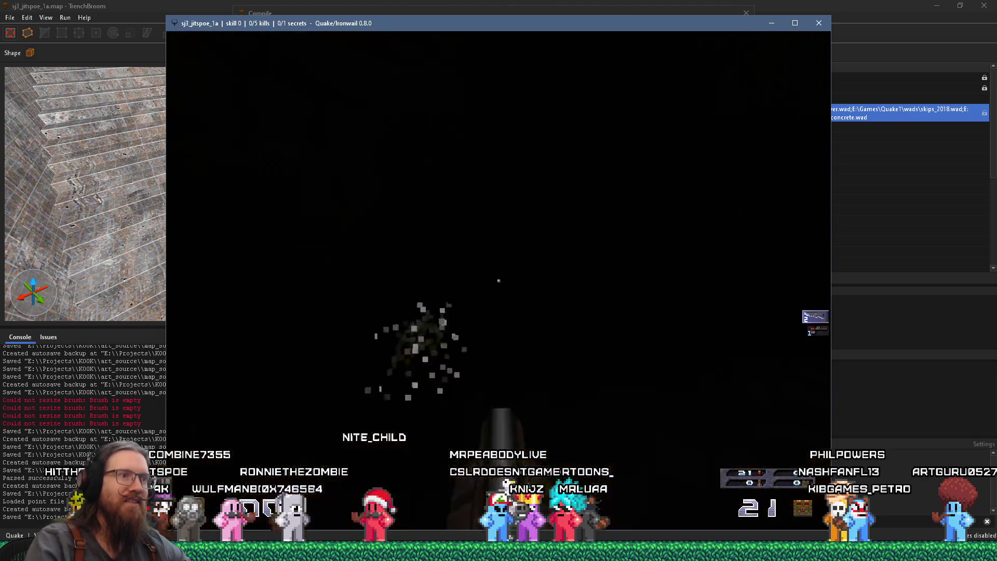
click(499, 280)
click(499, 280)
click(499, 280)
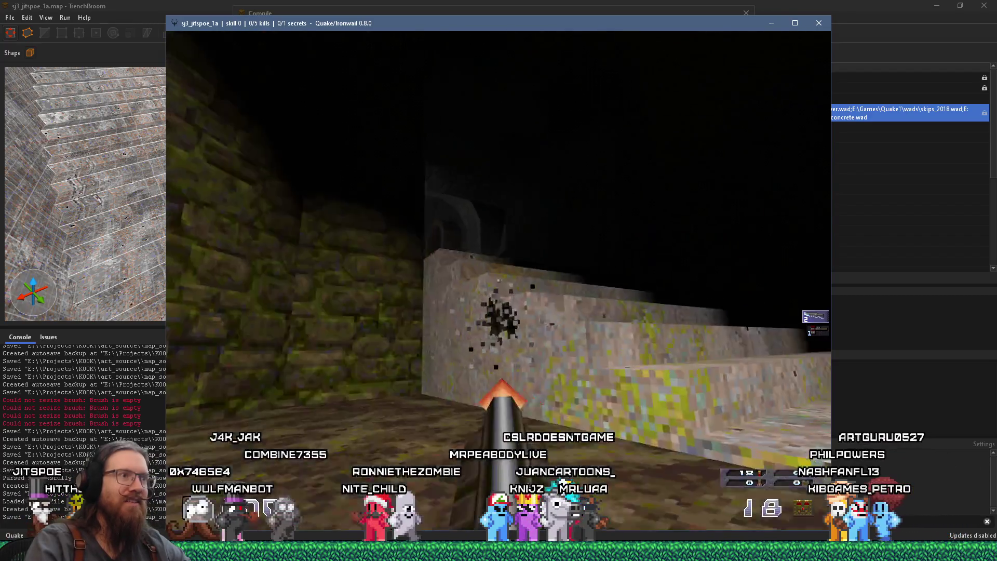
click(498, 280)
click(499, 280)
click(498, 280)
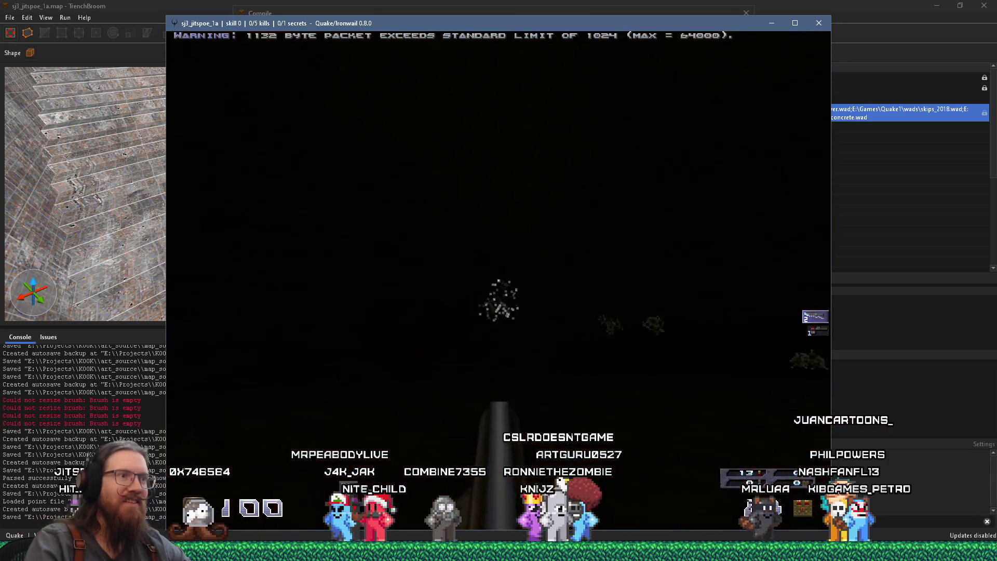
click(498, 280)
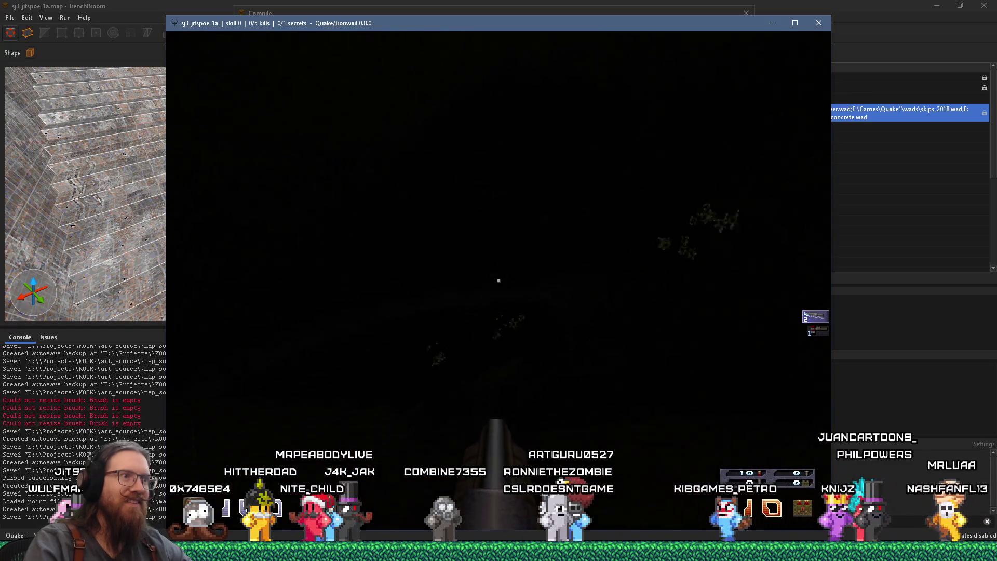
- Fire at the remaining enemies, then switch to the axe and strike them
click(498, 280)
click(499, 281)
click(498, 280)
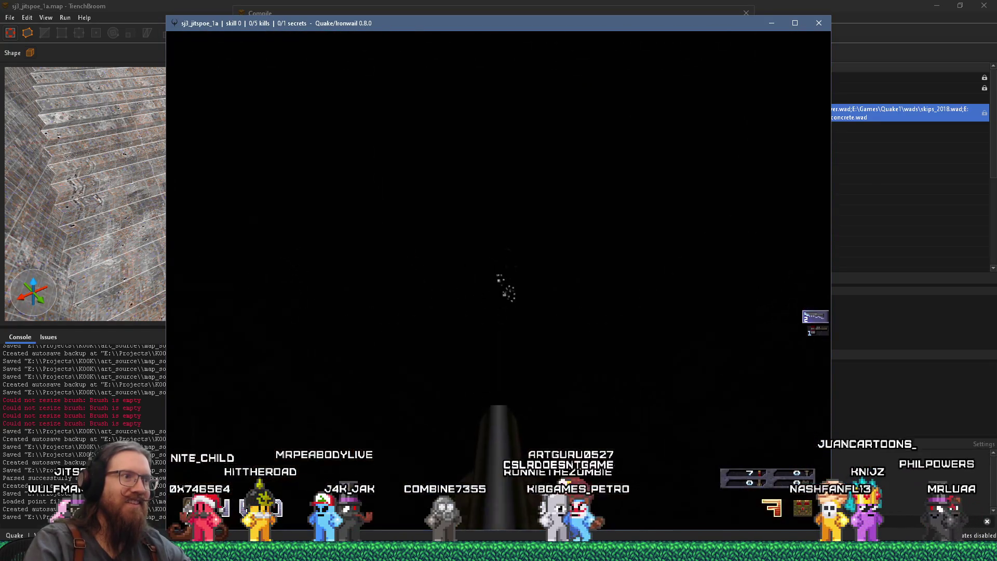
click(498, 280)
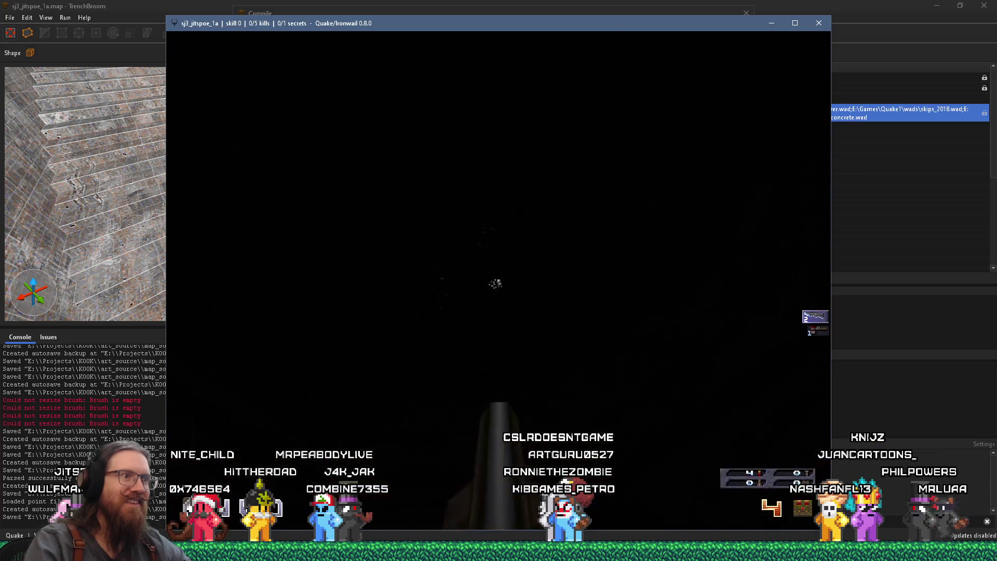
click(498, 280)
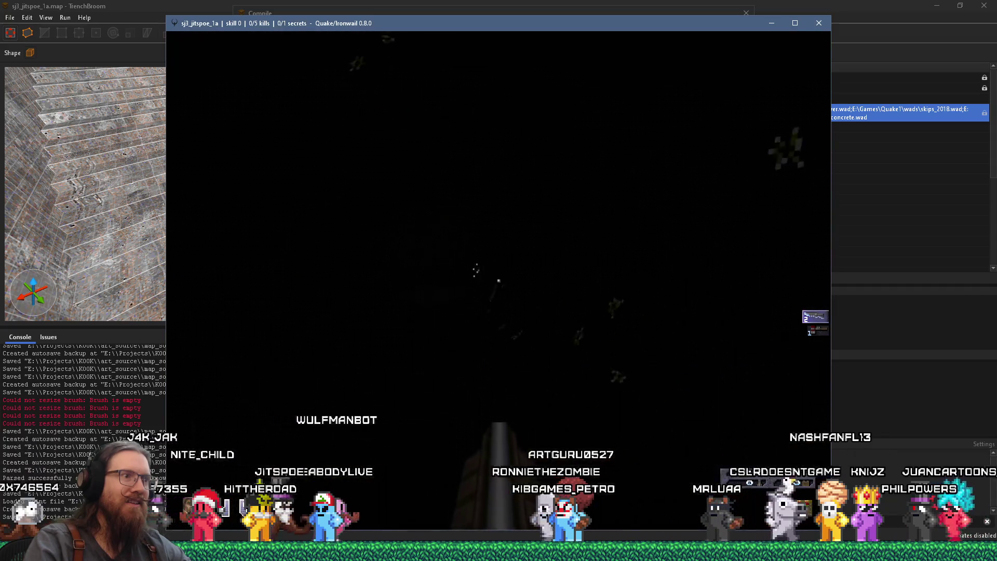
click(499, 280)
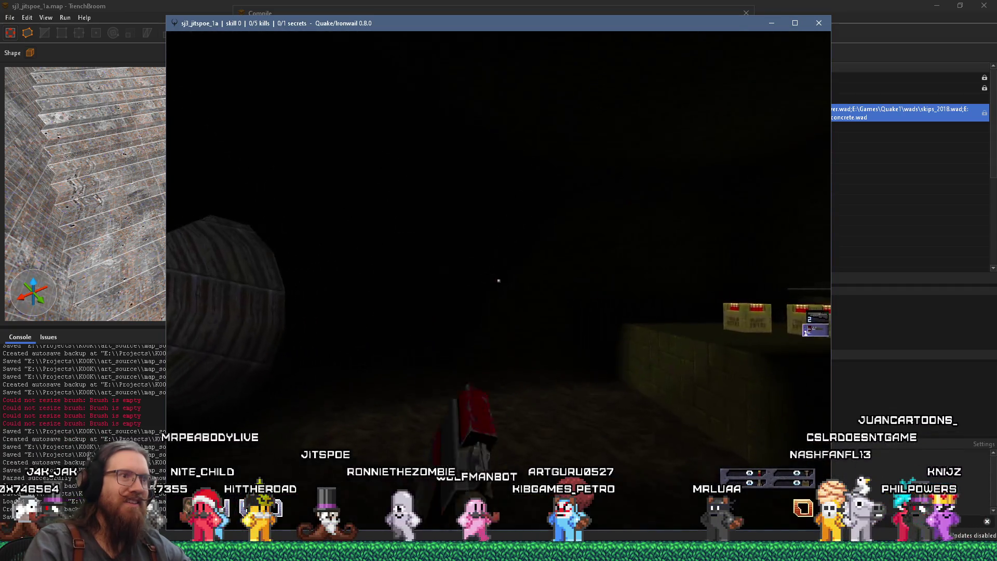
click(499, 281)
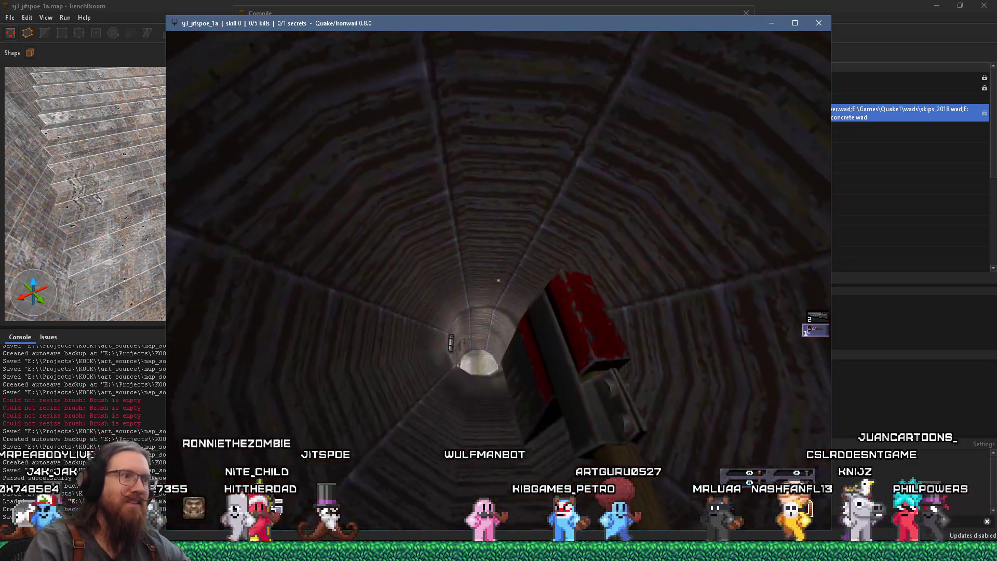
click(498, 280)
- Walk down the octagonal tunnel toward the lit opening and turn noclip on
key(w)
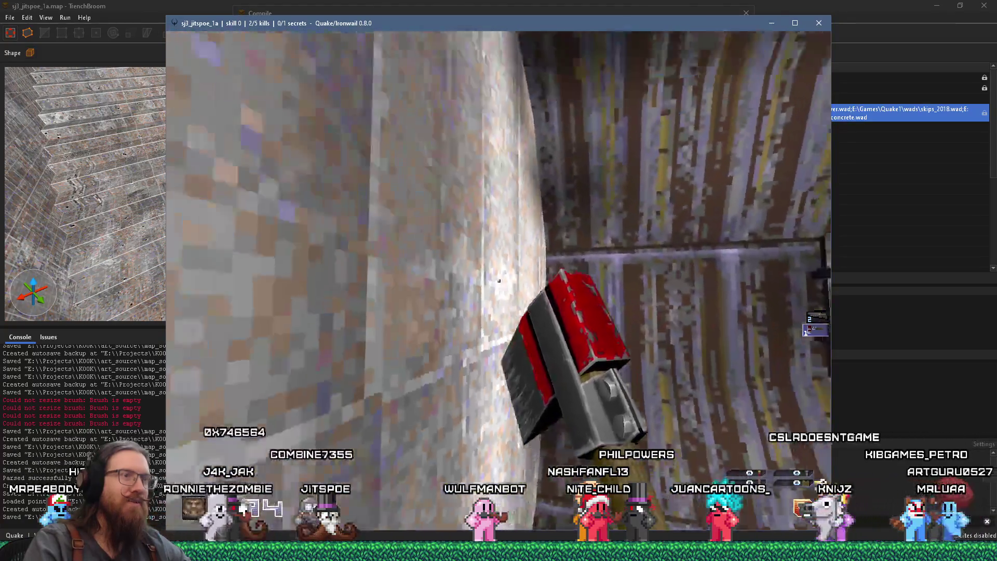
key(w)
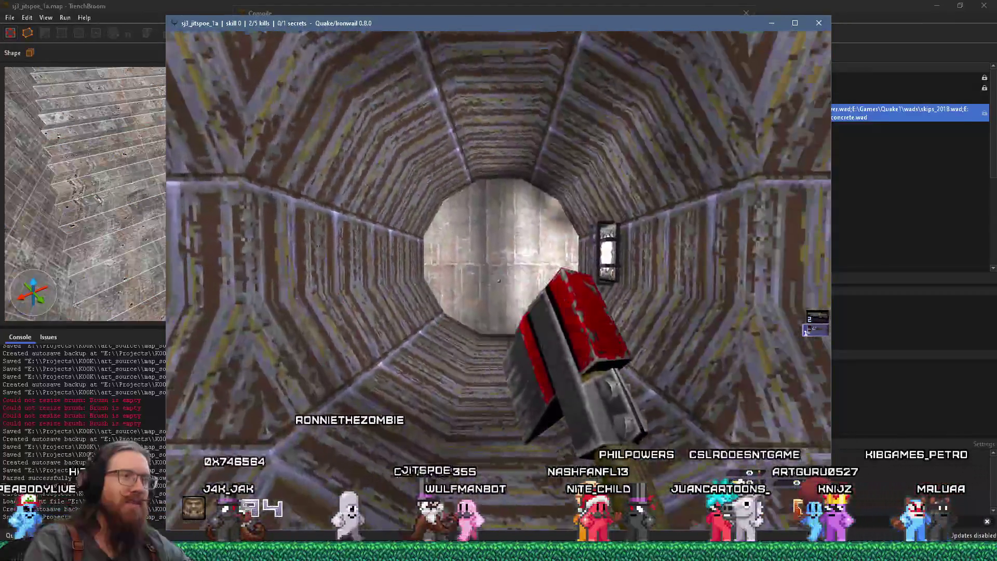
key(w)
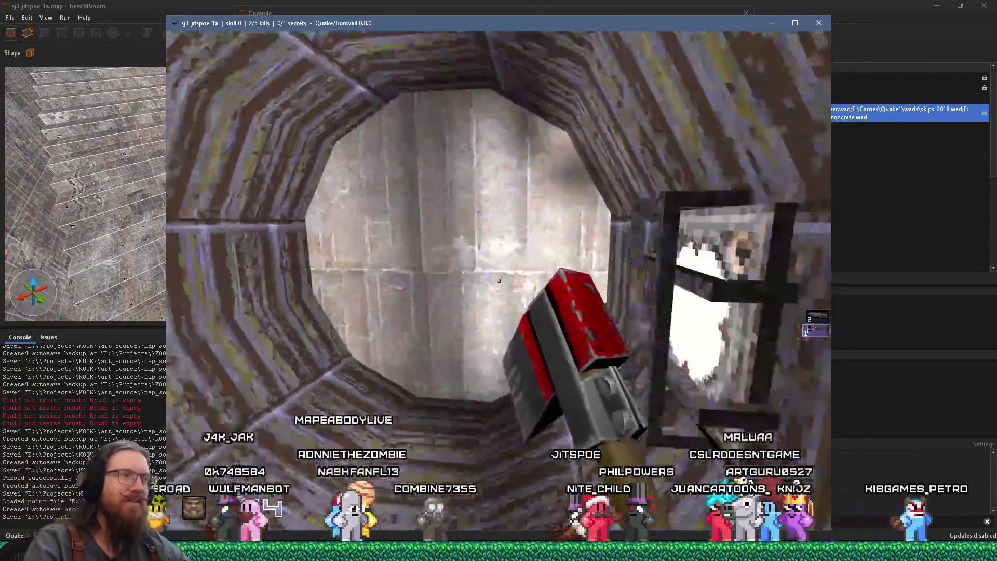
key(grave)
text(noclip)
key(Return)
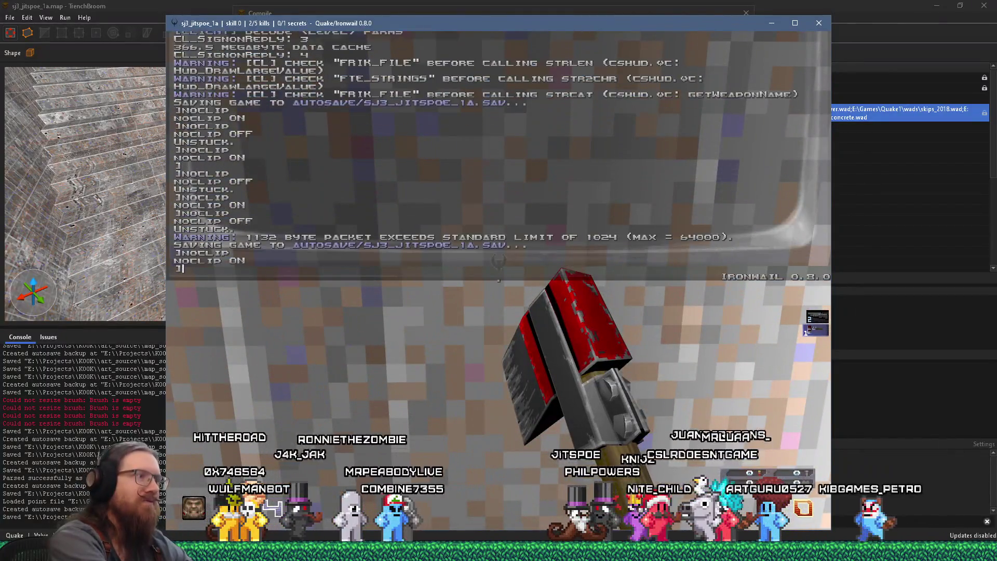
key(grave)
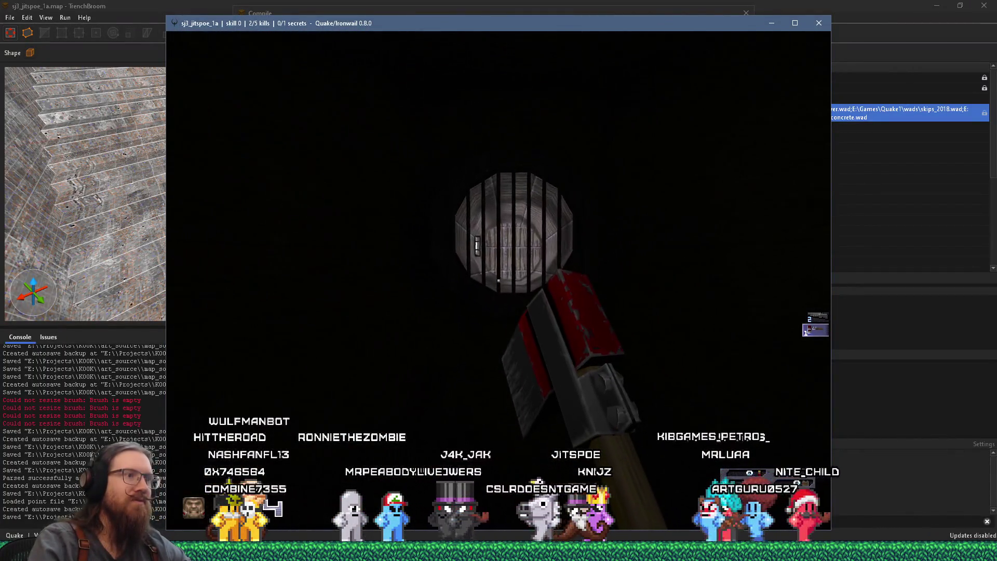
- Fly through the barred round window and brick wall, then enter quit in the console
key(w)
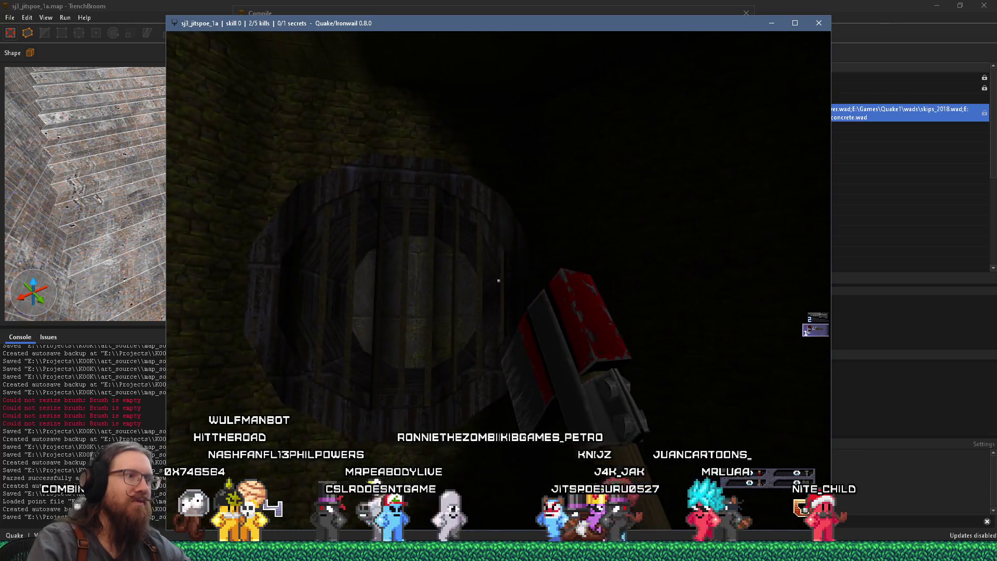
key(w)
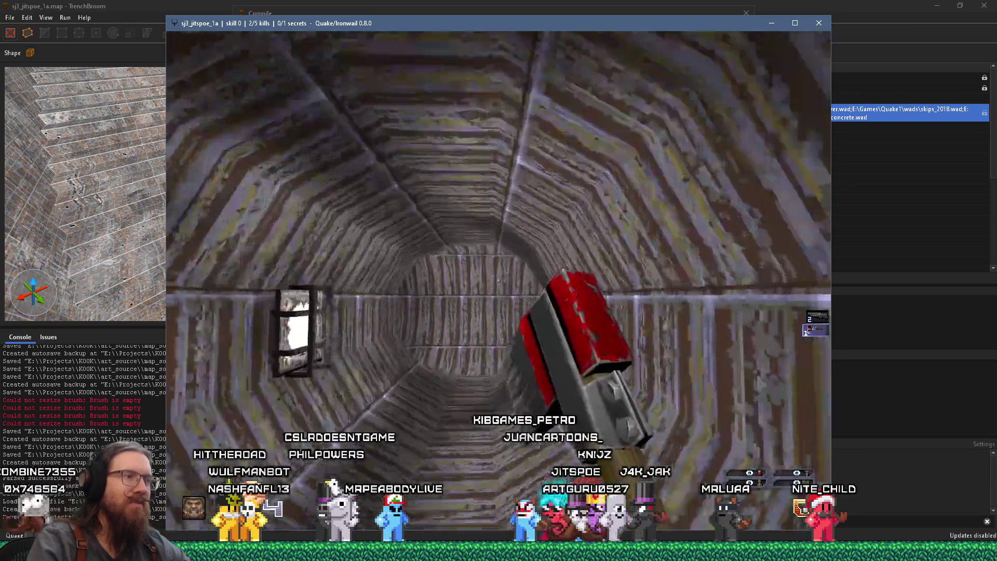
key(w)
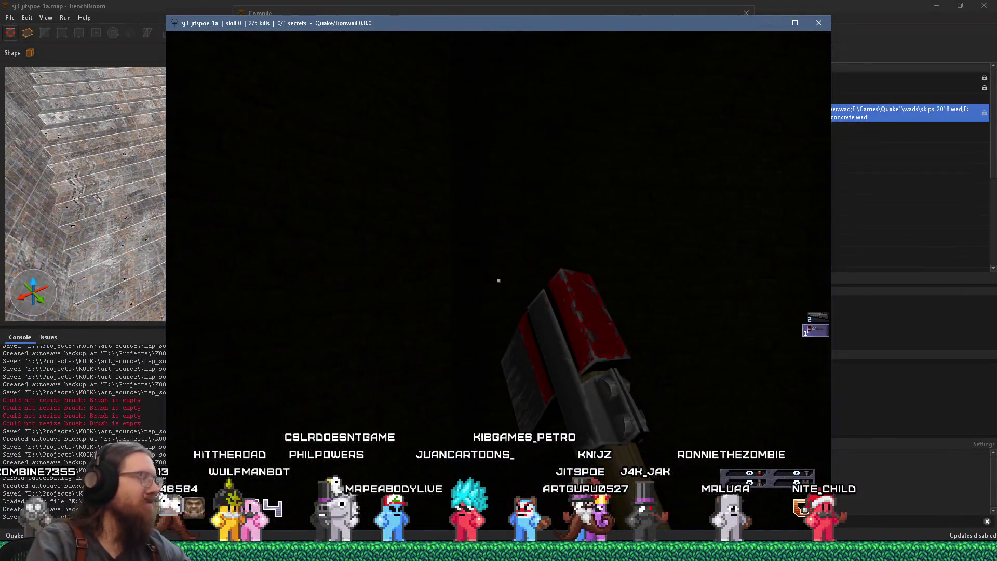
key(grave)
text(quit)
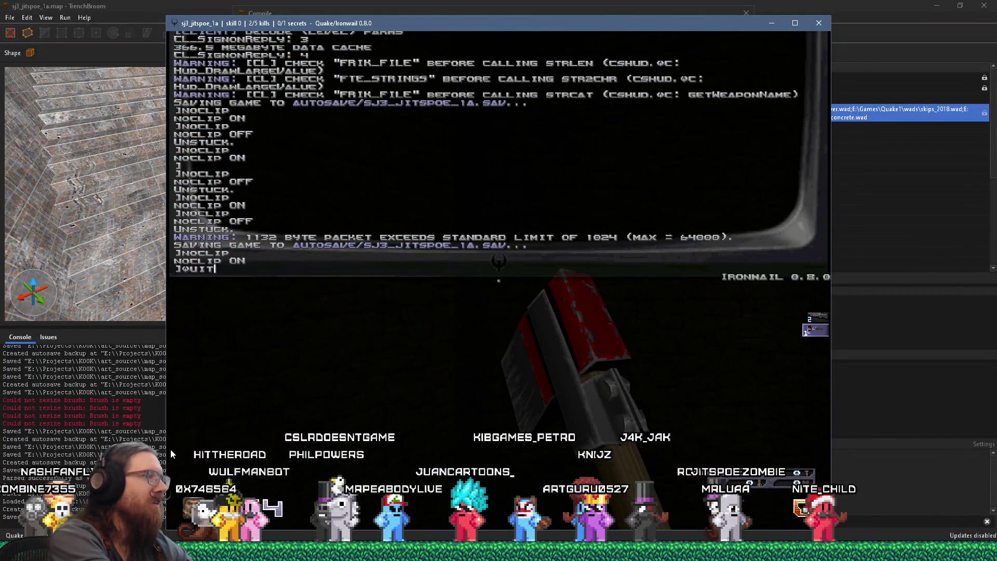
key(Return)
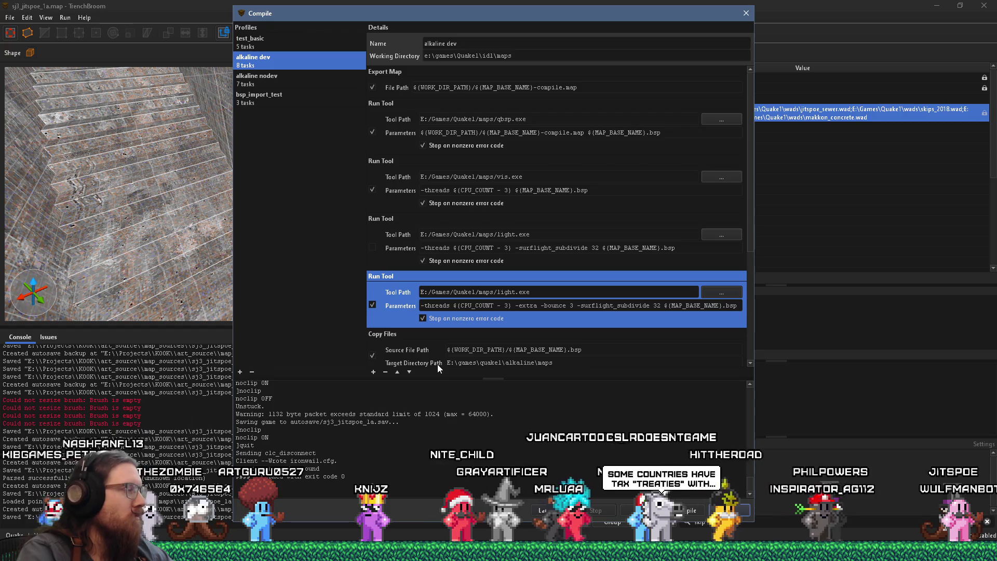
- Close the Compile dialog and zoom the 3D view in and out around the stairs room
click(746, 14)
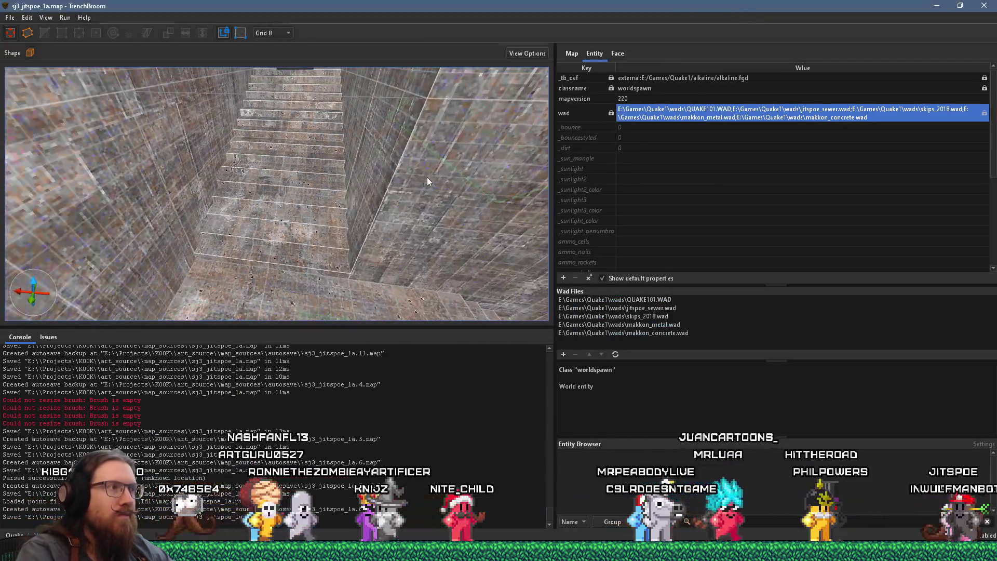
scroll(275, 219, down, 10)
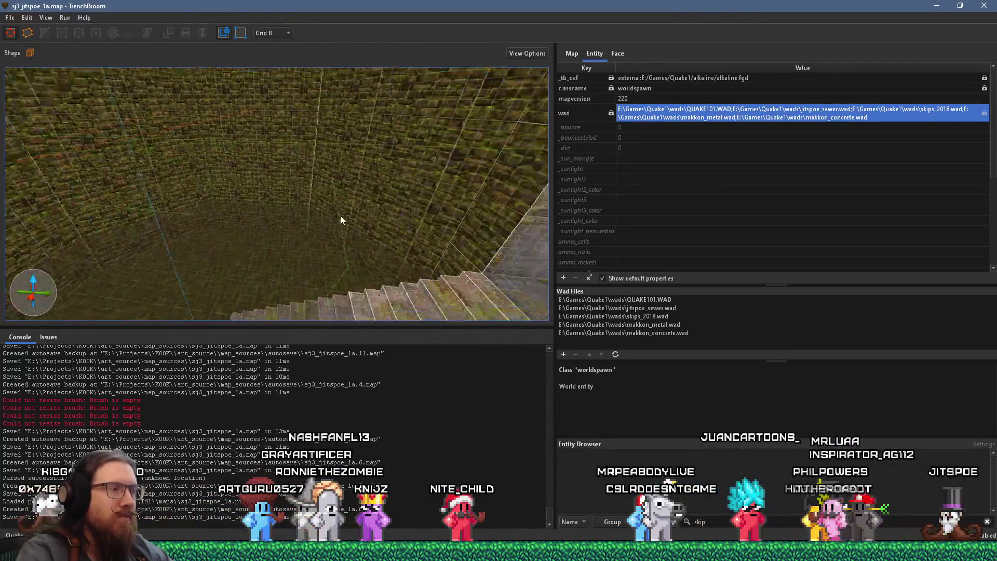
scroll(414, 198, up, 15)
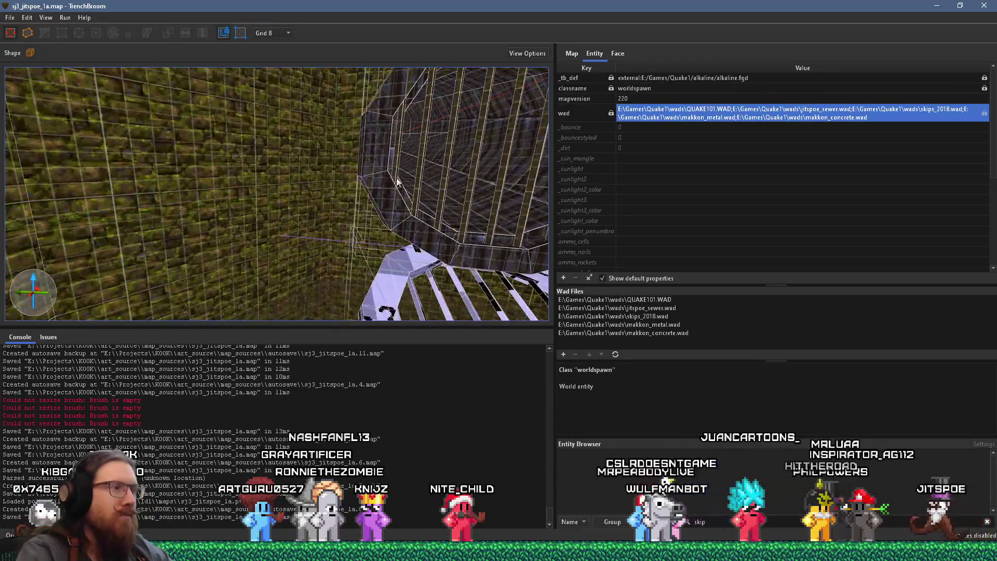
scroll(522, 221, down, 10)
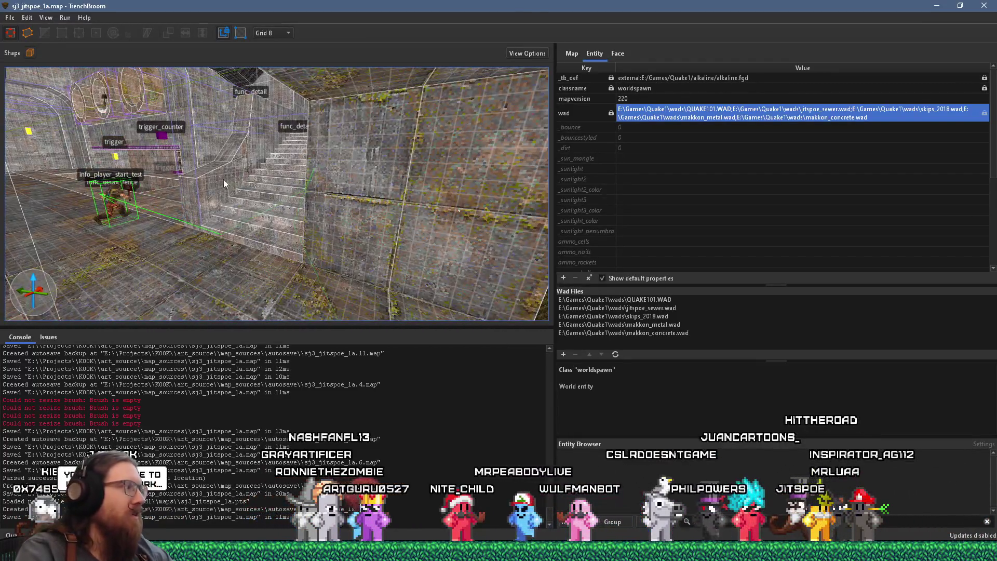
scroll(402, 182, up, 15)
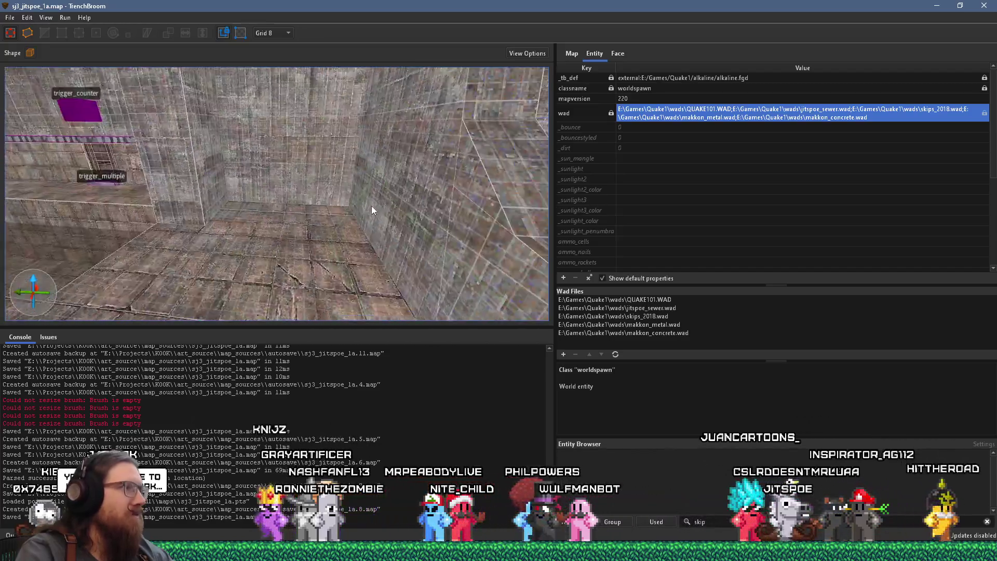
- Select the CageLight and rotate it 180° so its mangle reads 0 -80 0, then deselect
scroll(327, 180, up, 10)
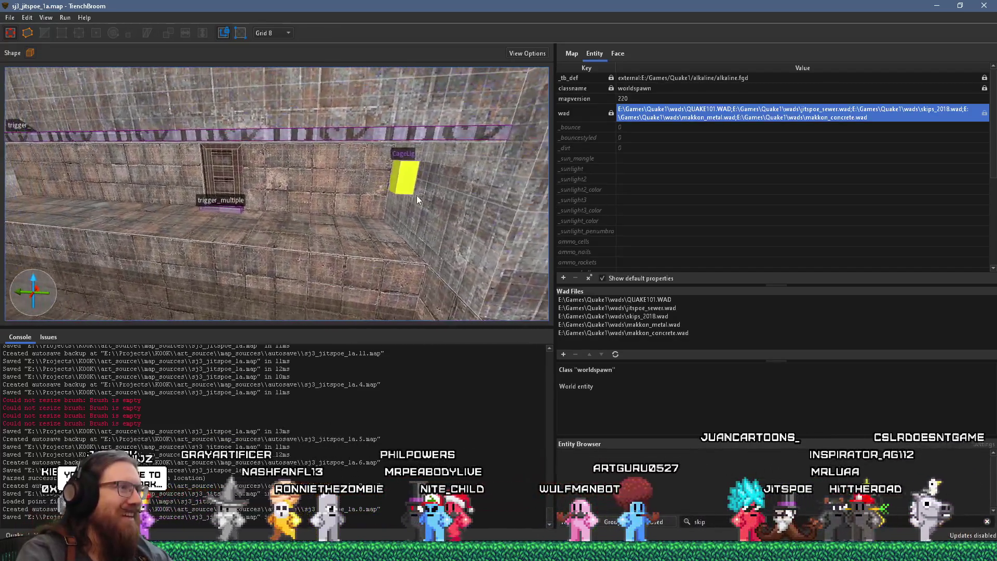
click(418, 187)
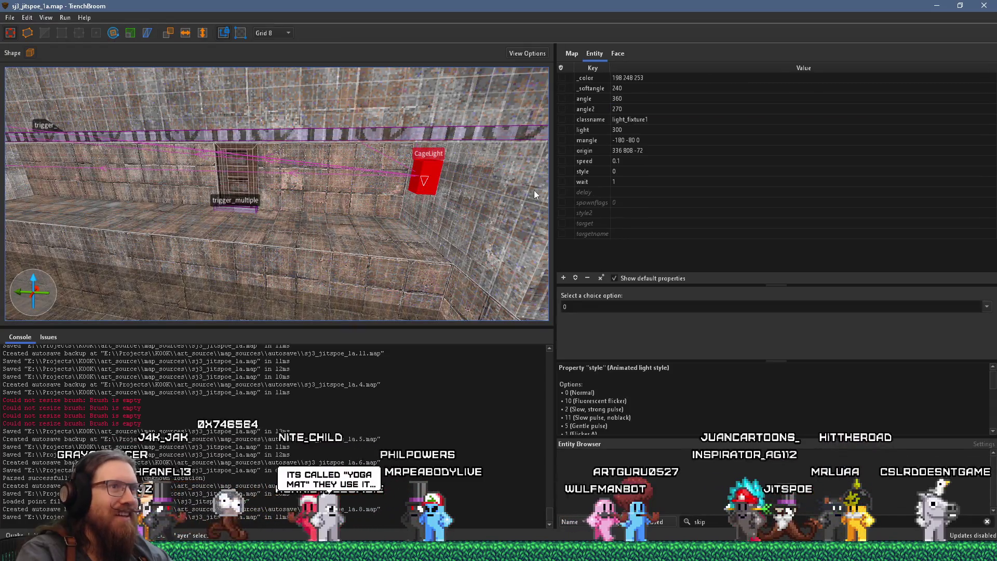
scroll(540, 179, down, 10)
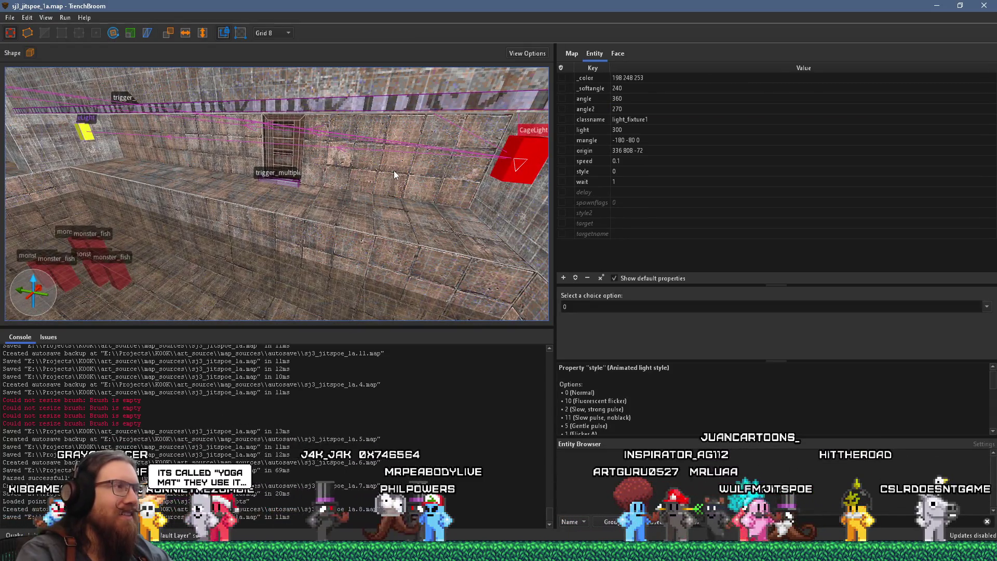
scroll(398, 172, down, 5)
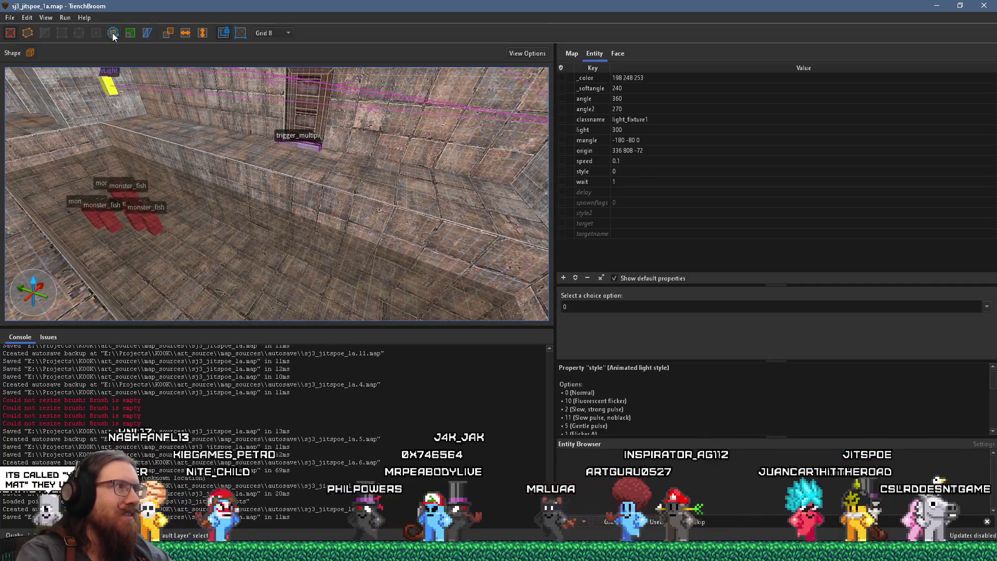
click(113, 33)
key(ctrl+u)
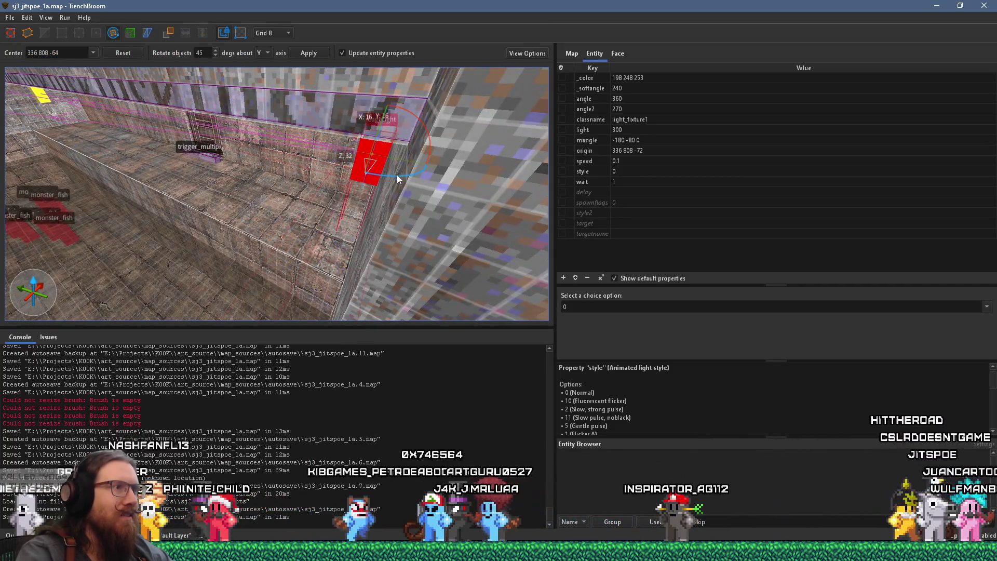
mouse_move(398, 178)
mouse_down()
mouse_move(270, 105)
mouse_move(391, 170)
mouse_up()
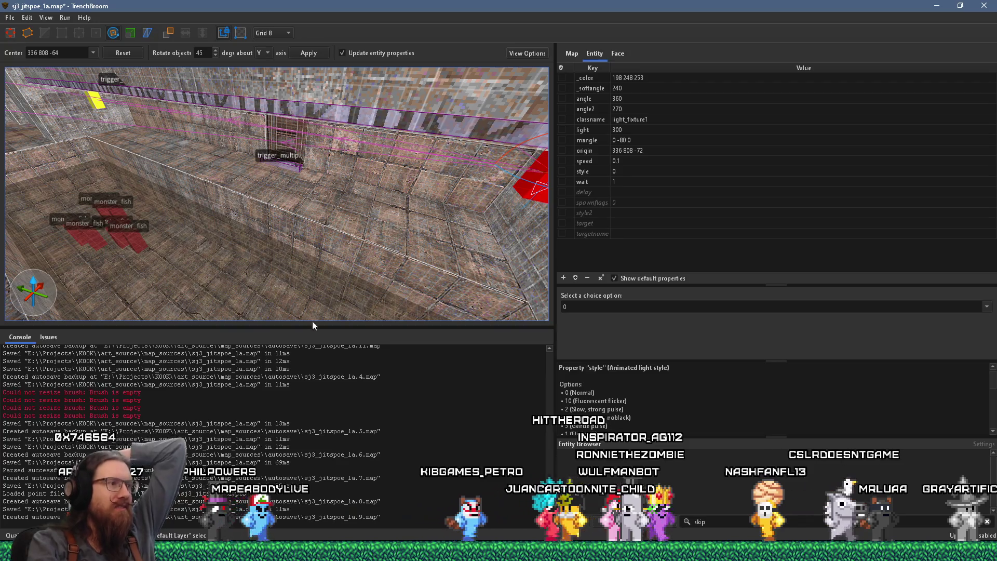
key(Escape)
- Set the grid size to 16, clear the selection, and exit the Rotate tool
scroll(373, 257, down, 5)
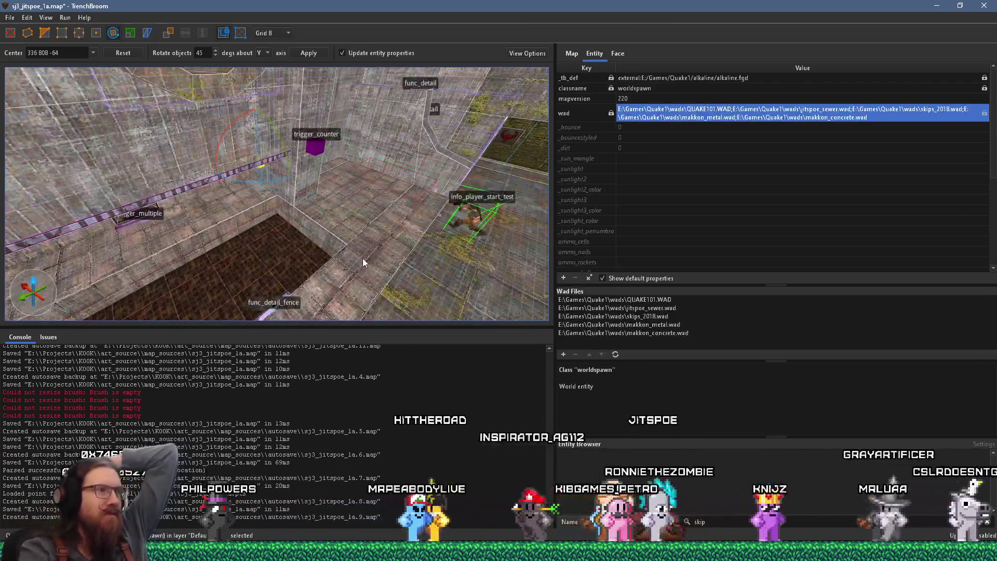
scroll(369, 236, down, 5)
drag(360, 227, 228, 228)
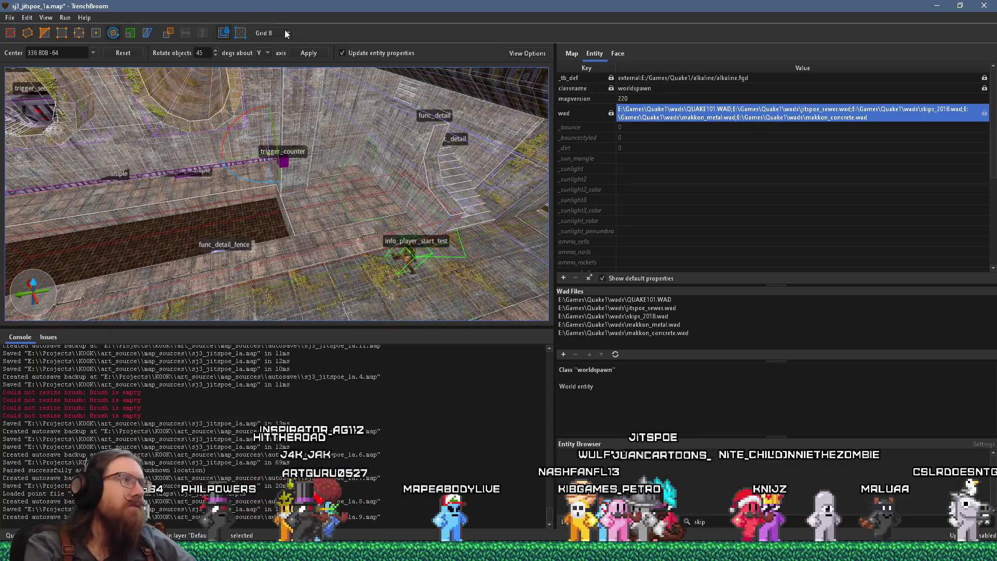
click(287, 34)
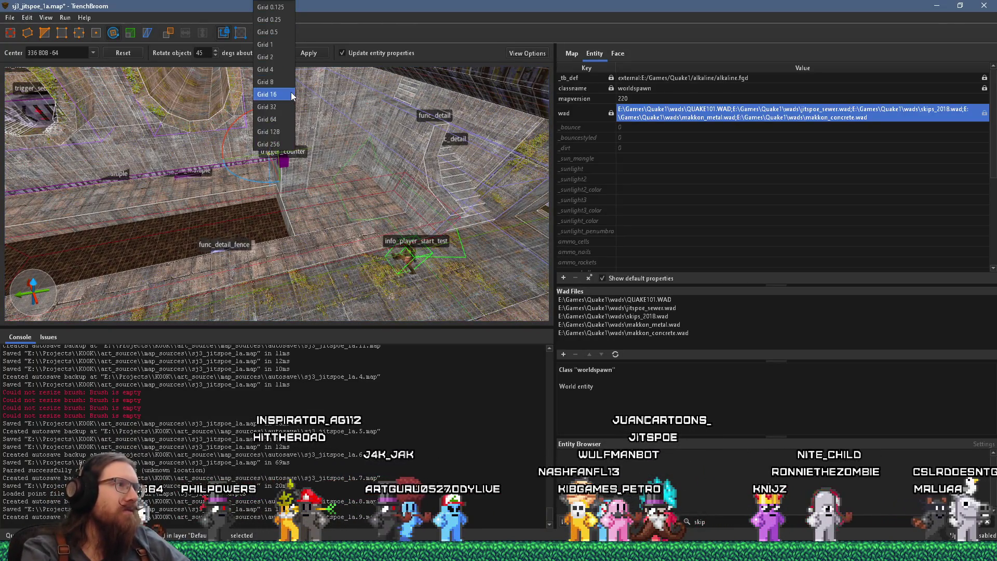
click(493, 176)
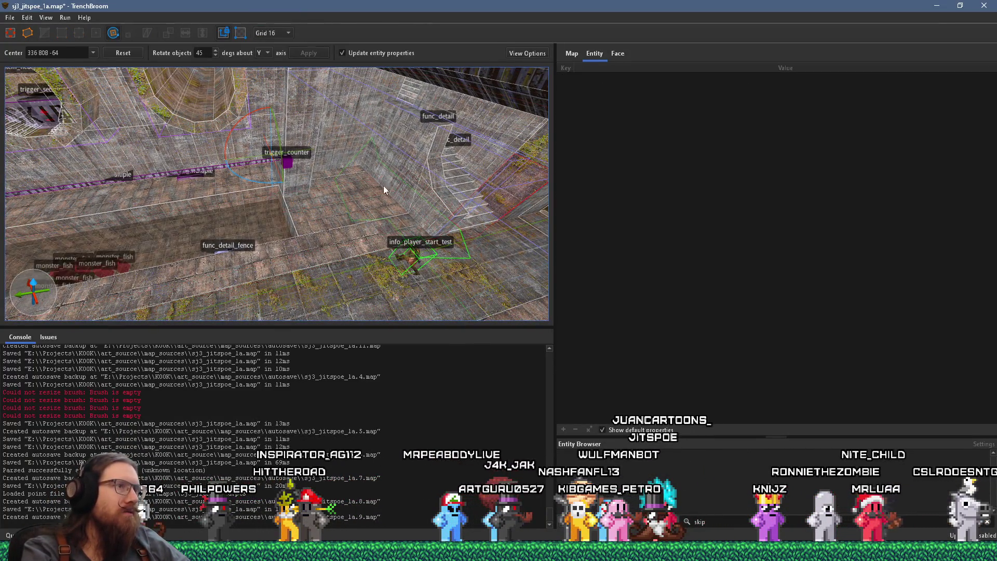
click(269, 212)
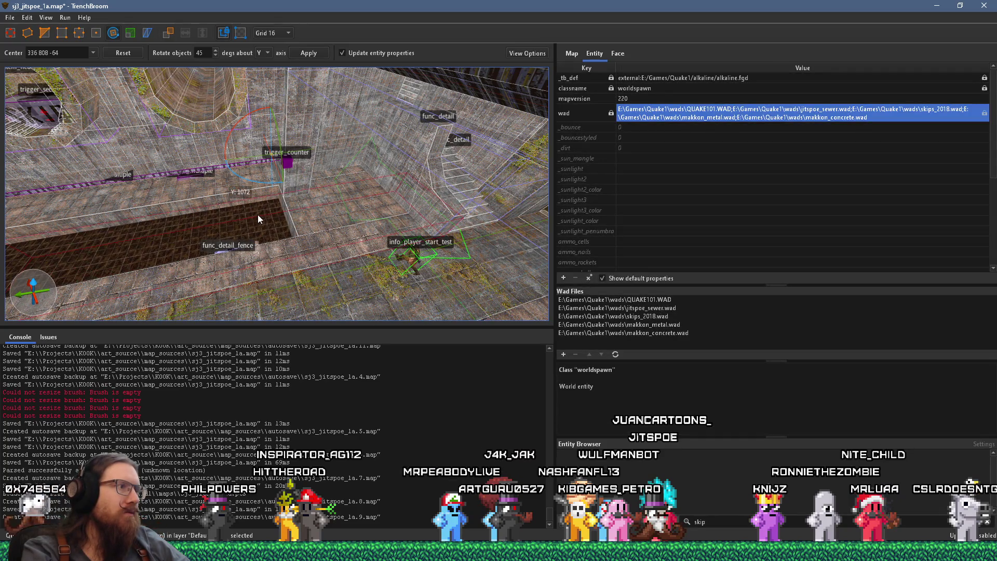
scroll(250, 176, up, 5)
key(Escape)
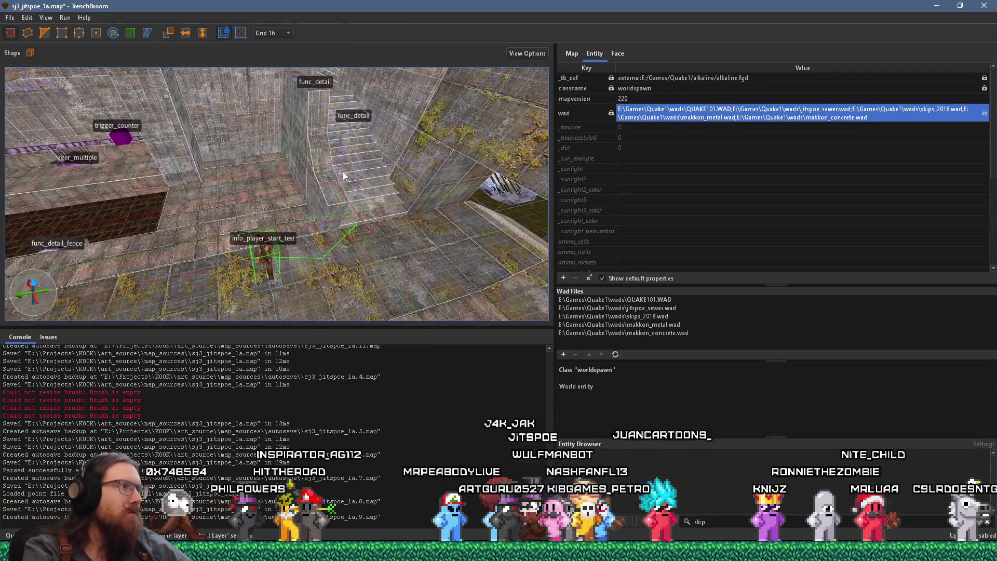
- Turn the view toward the trigger_multiple wall and save the map
mouse_move(223, 181)
mouse_down()
mouse_move(263, 209)
mouse_move(475, 211)
mouse_move(372, 204)
mouse_move(475, 196)
mouse_up()
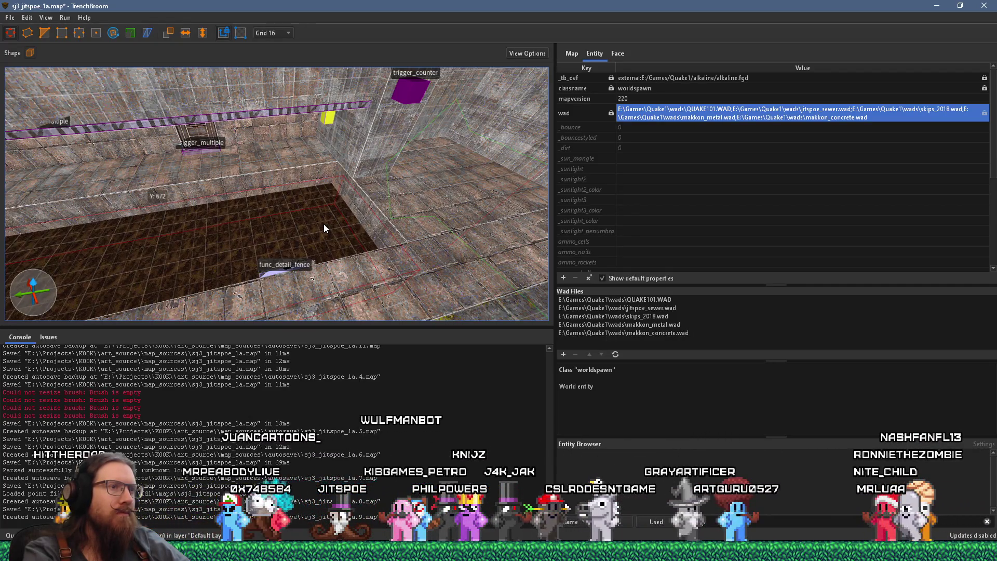
mouse_move(323, 223)
mouse_down()
mouse_move(204, 155)
mouse_move(176, 173)
mouse_up()
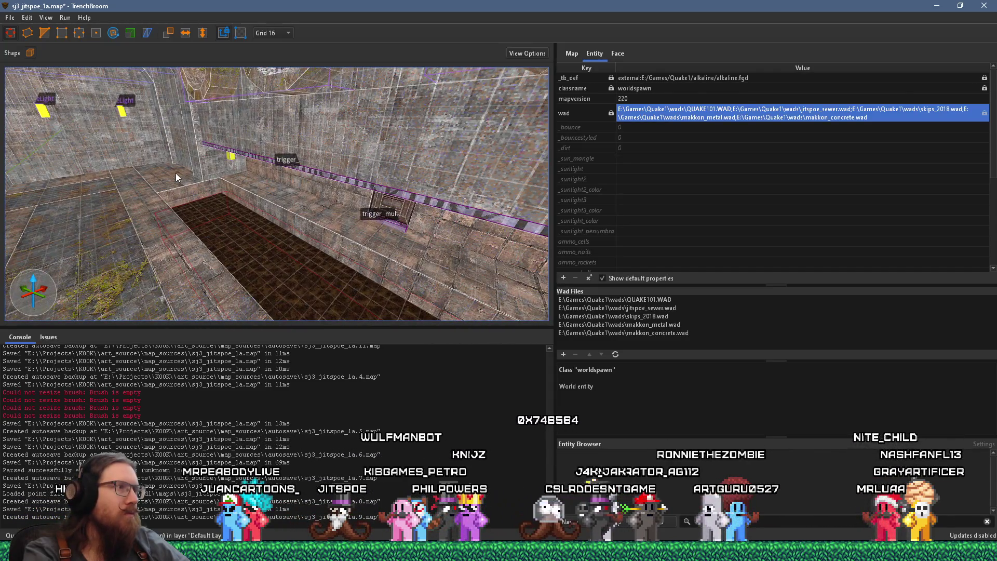
click(17, 19)
click(26, 71)
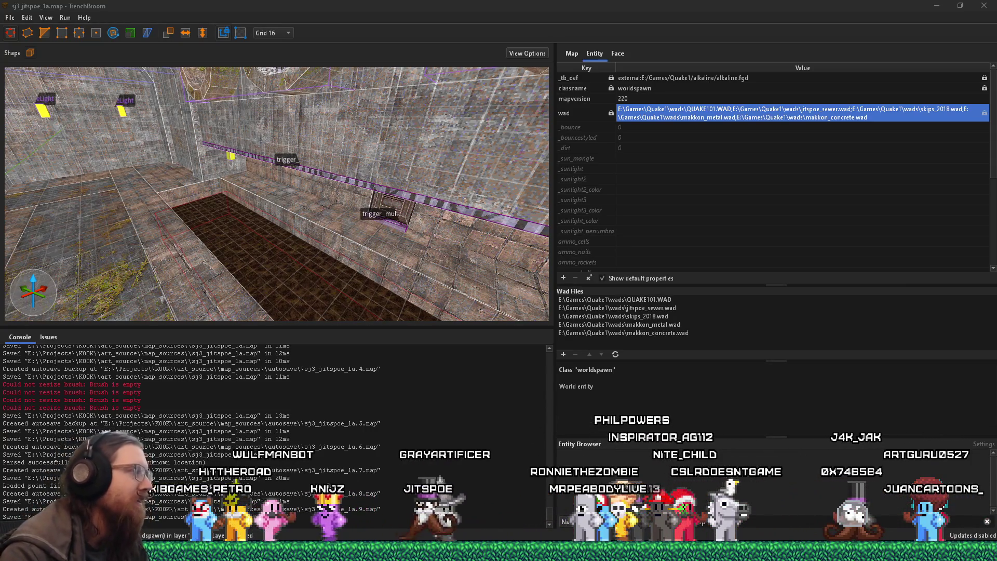
- Fly over to the stairs and look down on the func_togglewall ring and func_detail
key(w)
key(w)
key(w)
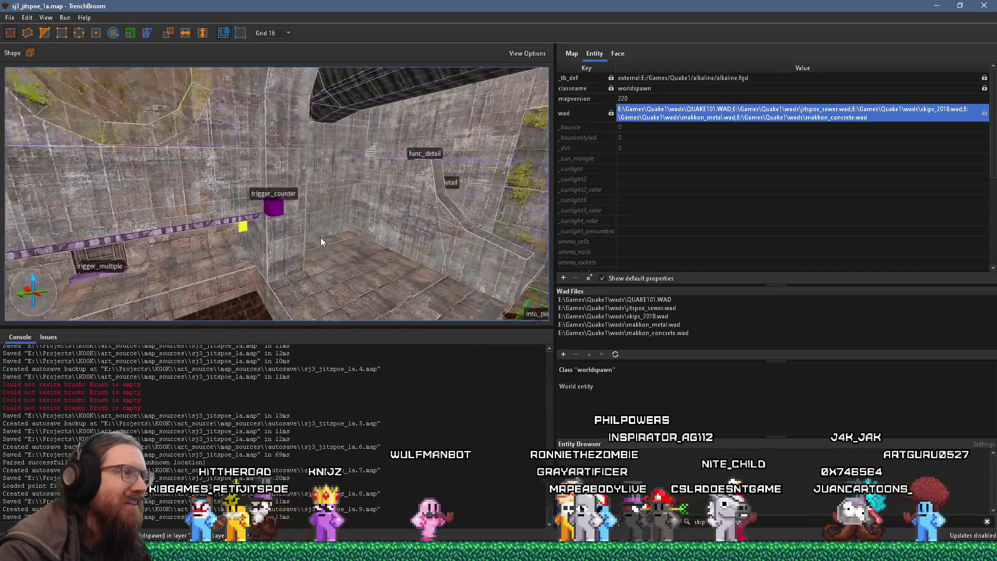
key(d)
key(d)
key(d)
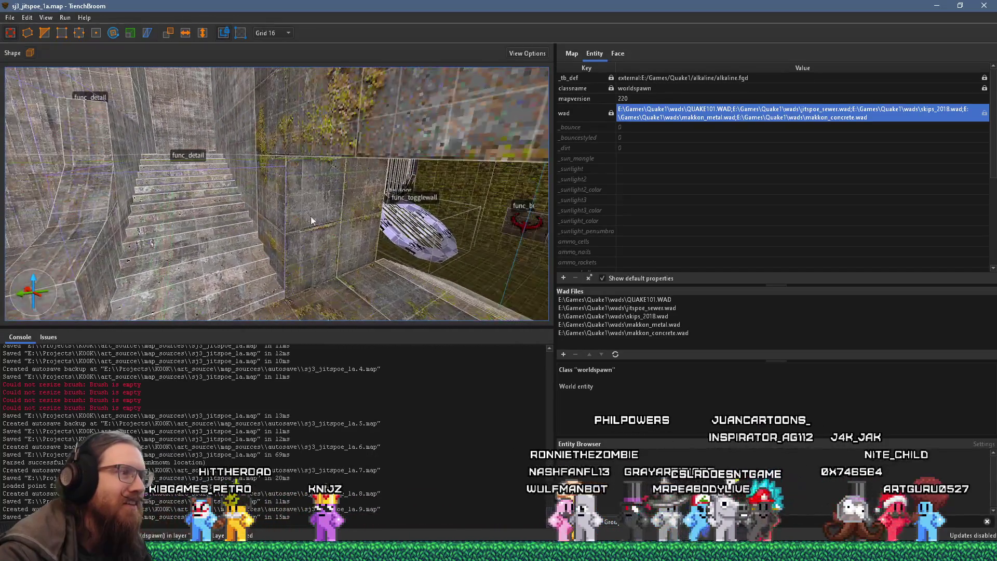
key(w)
key(w)
key(w)
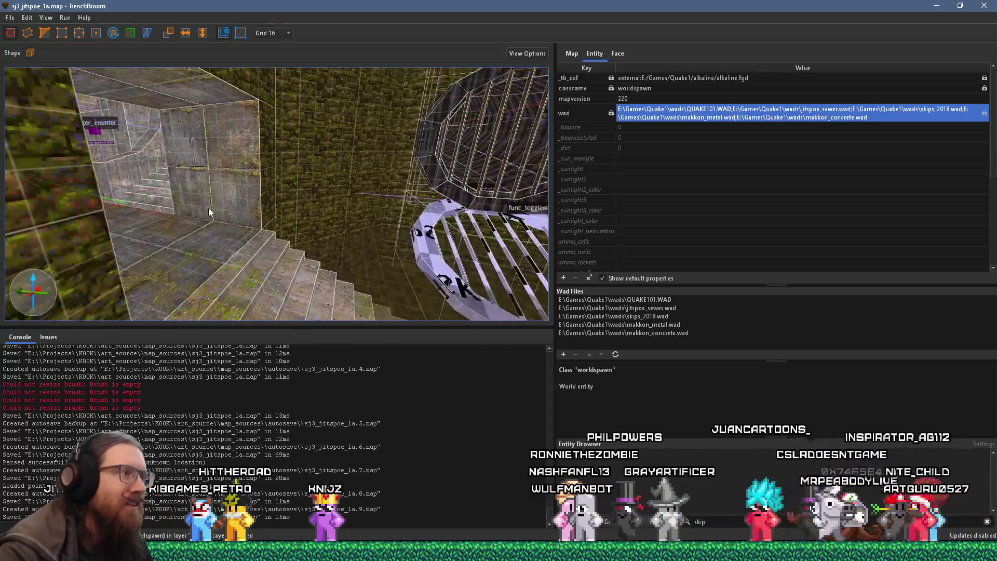
mouse_move(208, 207)
mouse_down()
mouse_move(344, 216)
mouse_move(347, 198)
mouse_move(132, 152)
mouse_move(288, 228)
mouse_up()
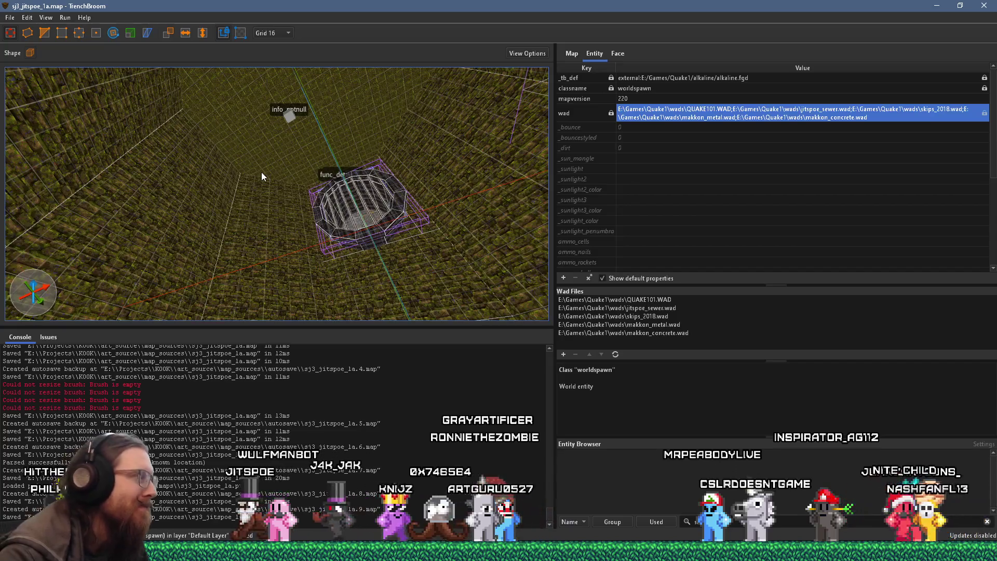
mouse_move(228, 141)
mouse_down()
mouse_move(283, 172)
mouse_move(280, 230)
mouse_move(242, 207)
mouse_move(292, 311)
mouse_move(226, 236)
mouse_move(103, 216)
mouse_move(421, 226)
mouse_move(335, 228)
mouse_move(411, 189)
mouse_move(378, 204)
mouse_move(443, 217)
mouse_move(229, 332)
mouse_move(318, 267)
mouse_move(450, 304)
mouse_move(425, 347)
mouse_move(506, 178)
mouse_move(422, 197)
mouse_move(426, 95)
mouse_move(481, 110)
mouse_move(495, 149)
mouse_move(373, 260)
mouse_move(376, 201)
mouse_move(271, 251)
mouse_move(200, 256)
mouse_move(95, 336)
mouse_move(137, 327)
mouse_move(262, 176)
mouse_move(420, 107)
mouse_move(420, 128)
mouse_move(310, 209)
mouse_up()
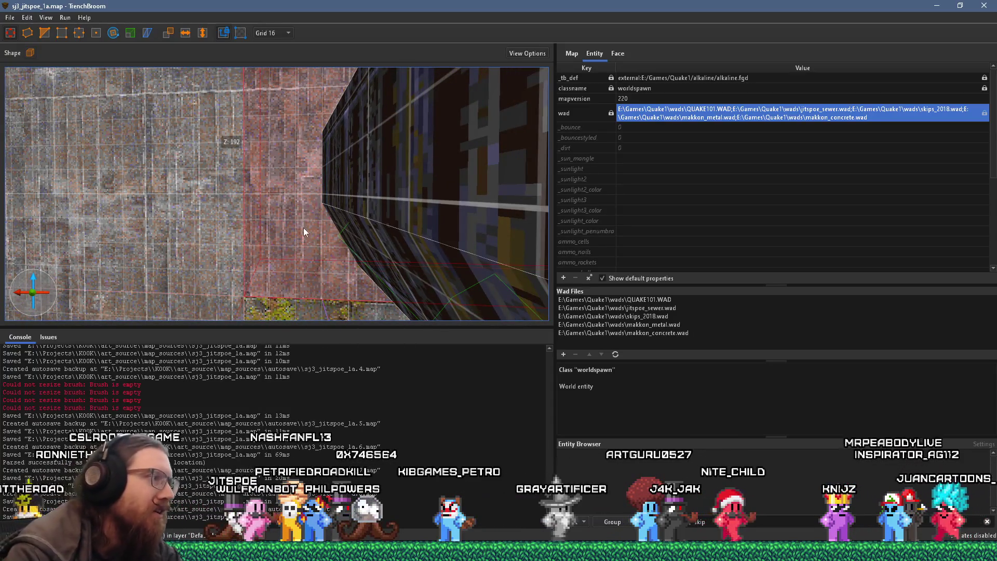
mouse_move(378, 231)
mouse_down()
mouse_move(226, 225)
mouse_move(245, 210)
mouse_up()
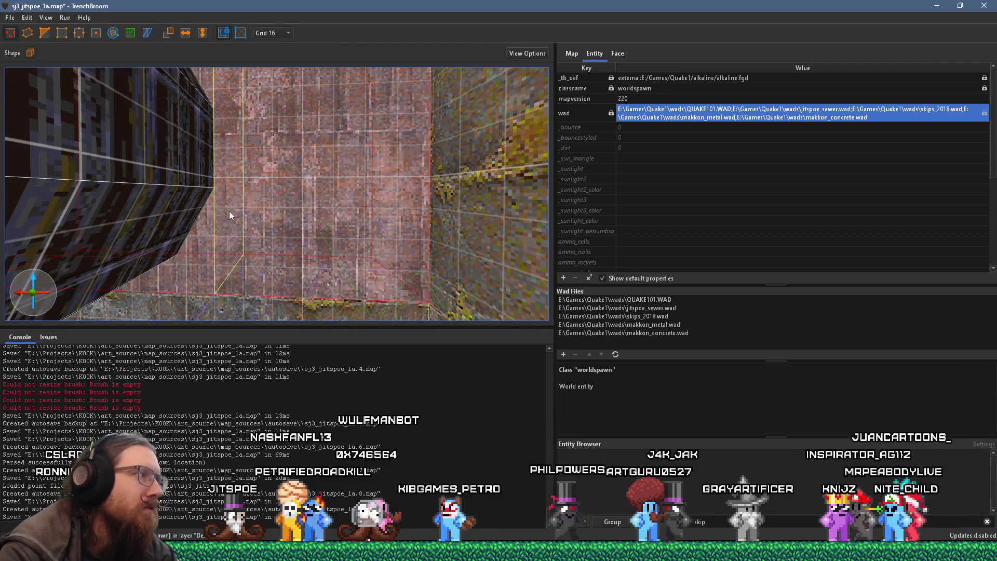
- Fly through the octagonal tube to the pipe junction, deselect the pipe-into-T brush, and face the mossy wall
key(ctrl+period)
mouse_move(442, 311)
mouse_down()
mouse_move(487, 285)
mouse_move(484, 309)
mouse_move(431, 317)
mouse_up()
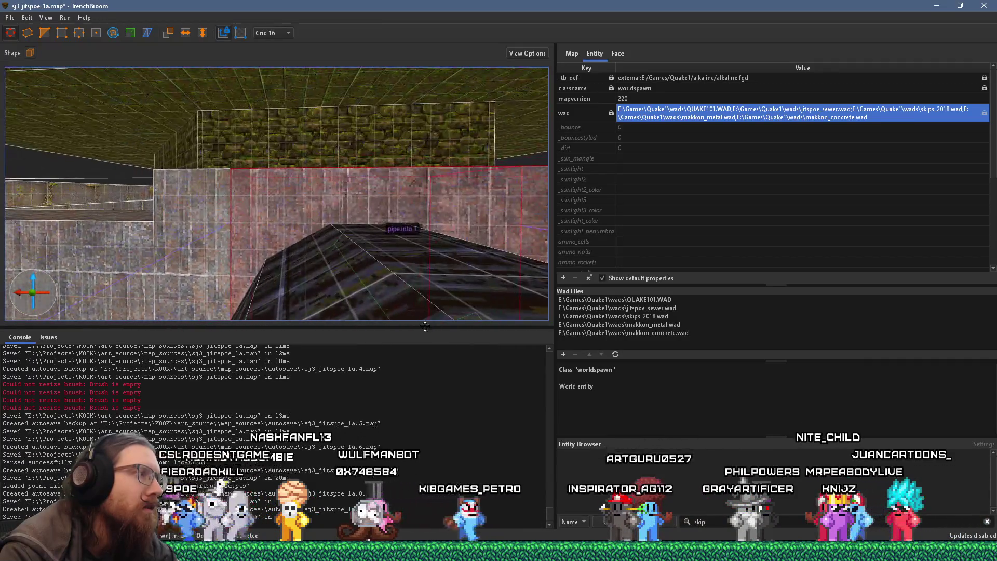
key(Escape)
mouse_move(394, 208)
mouse_down()
mouse_move(453, 148)
mouse_move(335, 187)
mouse_up()
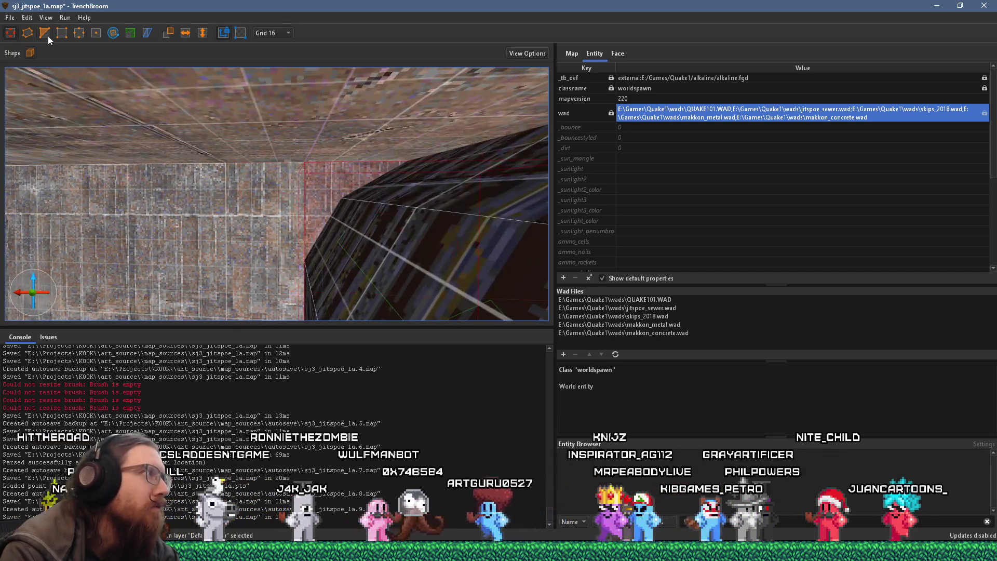
mouse_move(288, 265)
mouse_down()
mouse_move(319, 253)
mouse_move(300, 266)
mouse_move(295, 260)
mouse_move(348, 198)
mouse_move(332, 176)
mouse_move(313, 214)
mouse_move(327, 196)
mouse_up()
- Stretch the pink brush face across the mossy wall, then orbit toward the tiled ceiling and dark pillar
scroll(327, 195, down, 3)
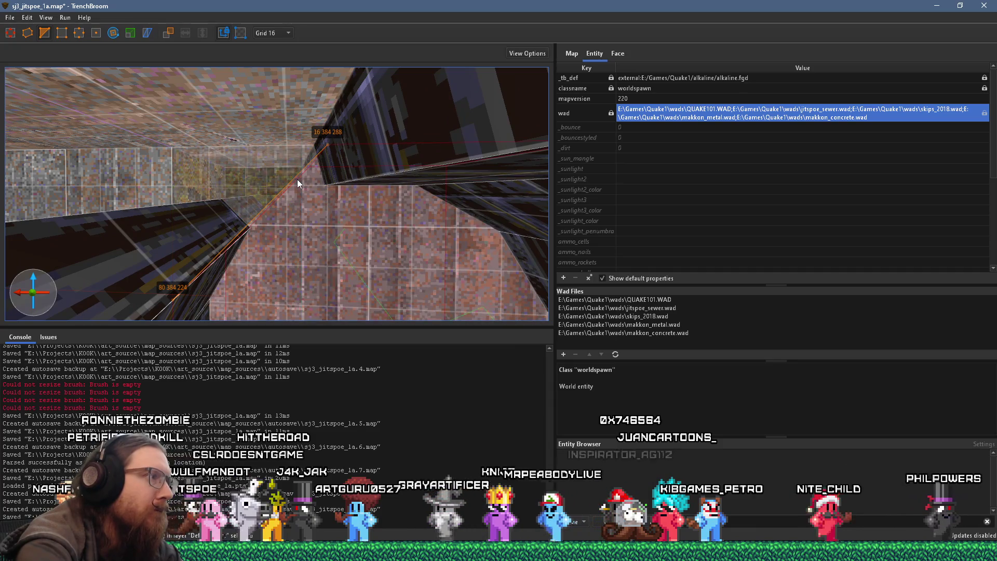
mouse_move(272, 171)
mouse_down()
mouse_move(269, 187)
mouse_move(395, 120)
mouse_move(397, 189)
mouse_move(315, 235)
mouse_move(311, 254)
mouse_move(301, 253)
mouse_move(291, 179)
mouse_move(303, 161)
mouse_move(295, 159)
mouse_move(316, 174)
mouse_move(250, 195)
mouse_move(193, 163)
mouse_move(232, 182)
mouse_move(269, 179)
mouse_up()
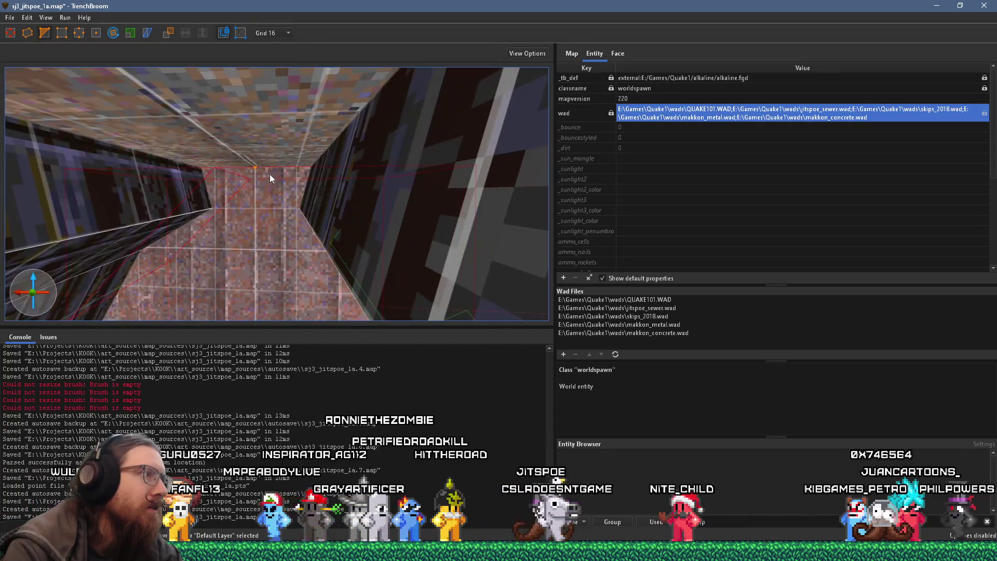
mouse_move(363, 195)
mouse_down()
mouse_move(301, 136)
mouse_move(278, 182)
mouse_move(281, 208)
mouse_move(267, 184)
mouse_move(350, 104)
mouse_up()
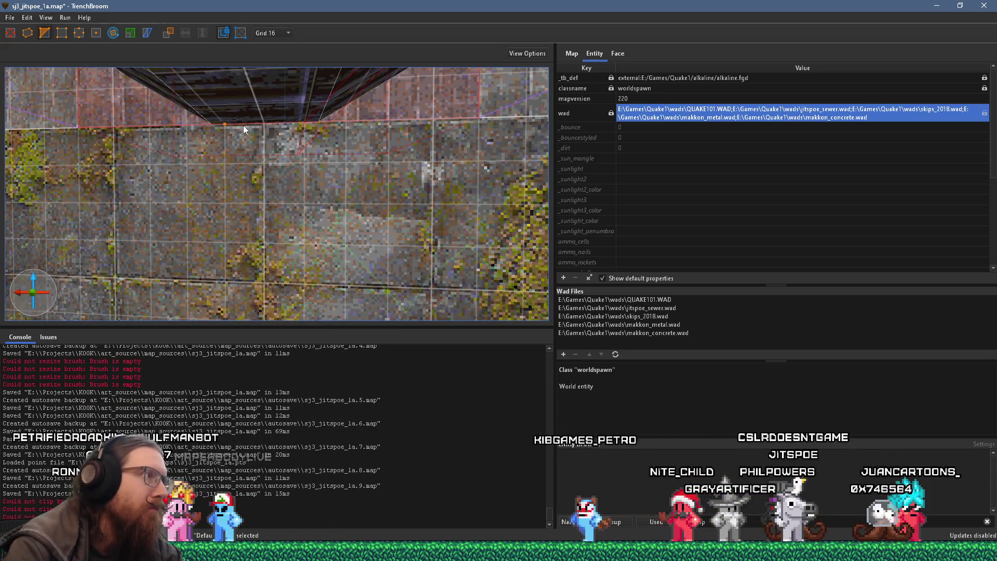
mouse_move(247, 122)
mouse_down()
mouse_move(379, 188)
mouse_move(352, 145)
mouse_move(428, 135)
mouse_move(395, 158)
mouse_up()
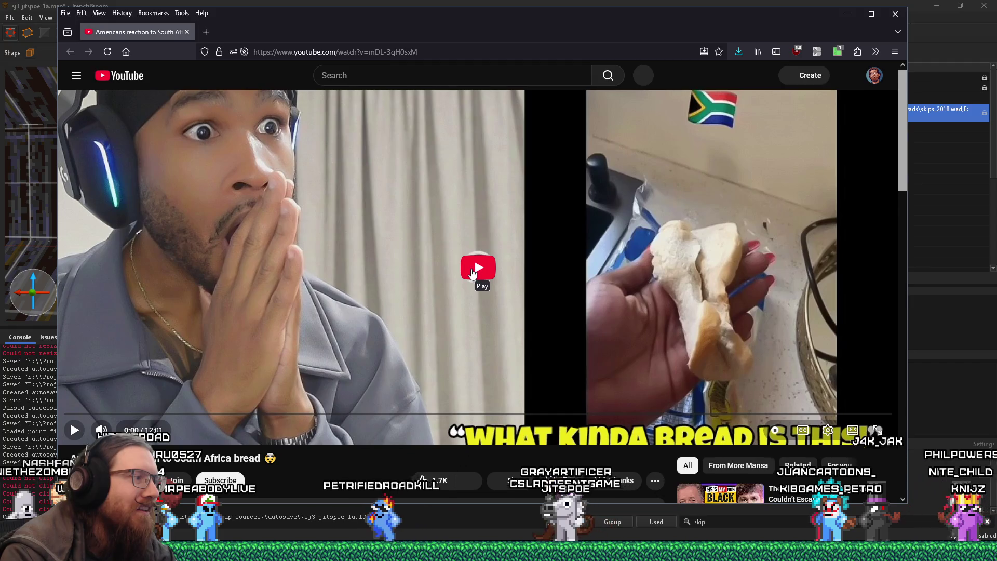
- Play the bread reaction video and skip past the intro to about 0:58
click(472, 273)
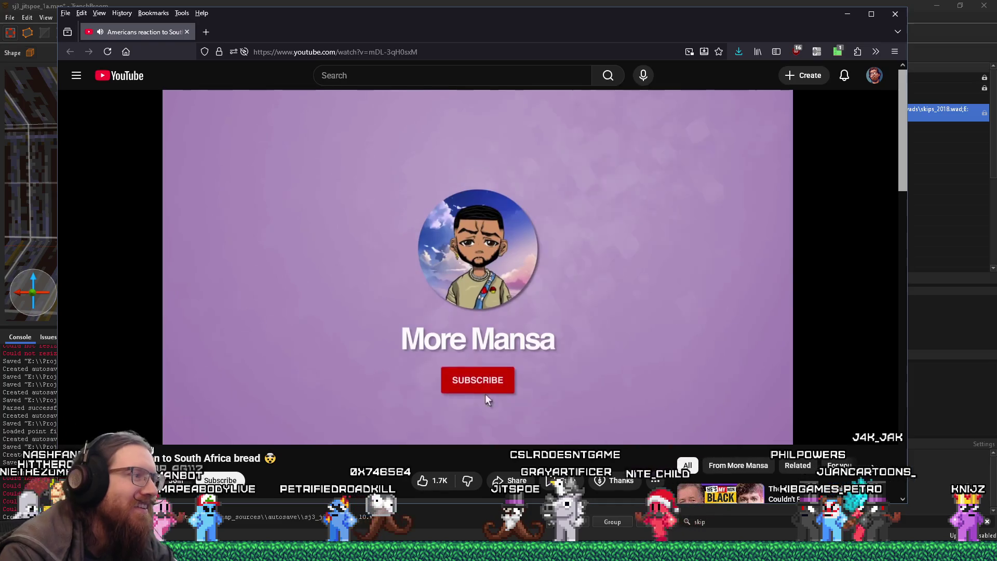
click(80, 415)
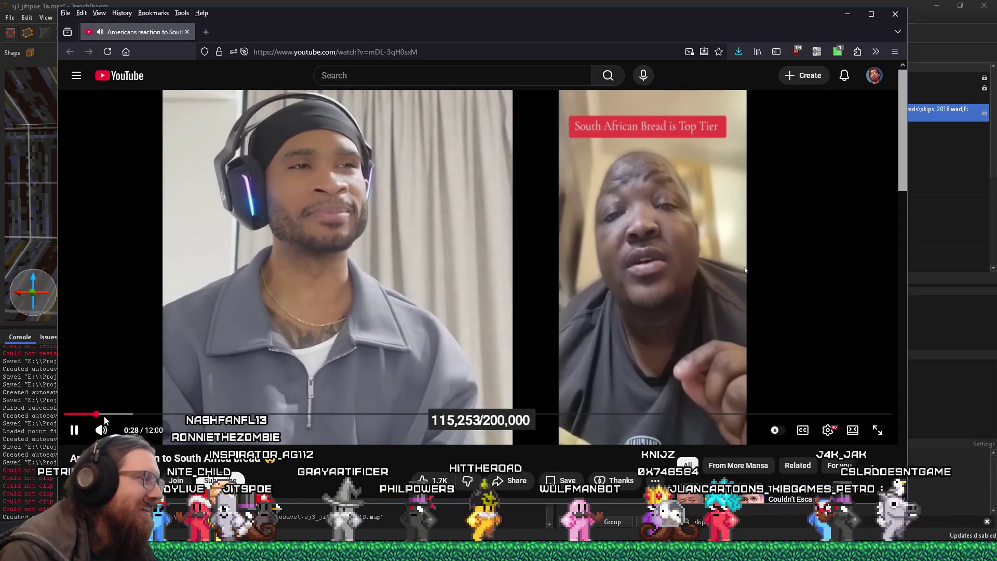
drag(109, 415, 118, 416)
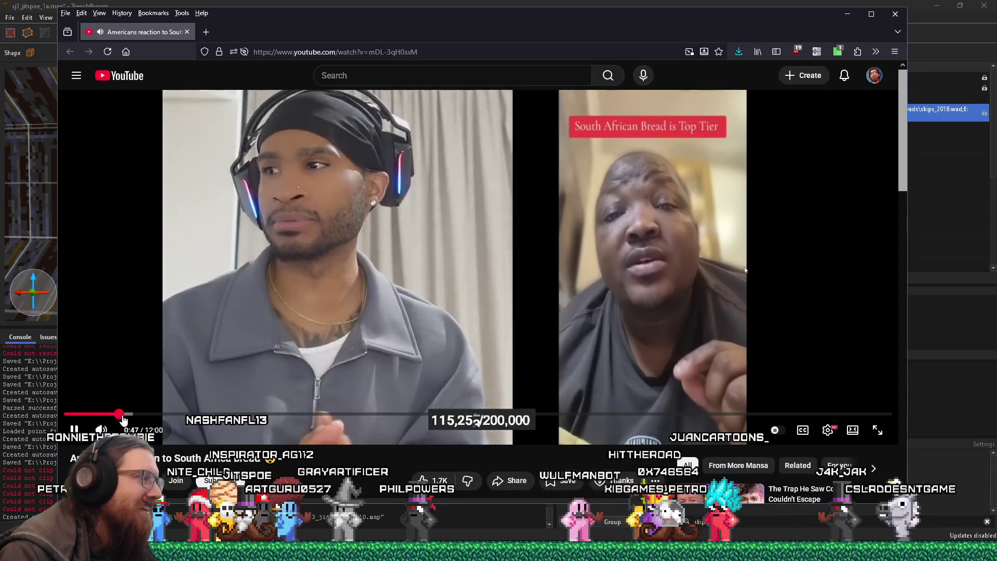
click(127, 415)
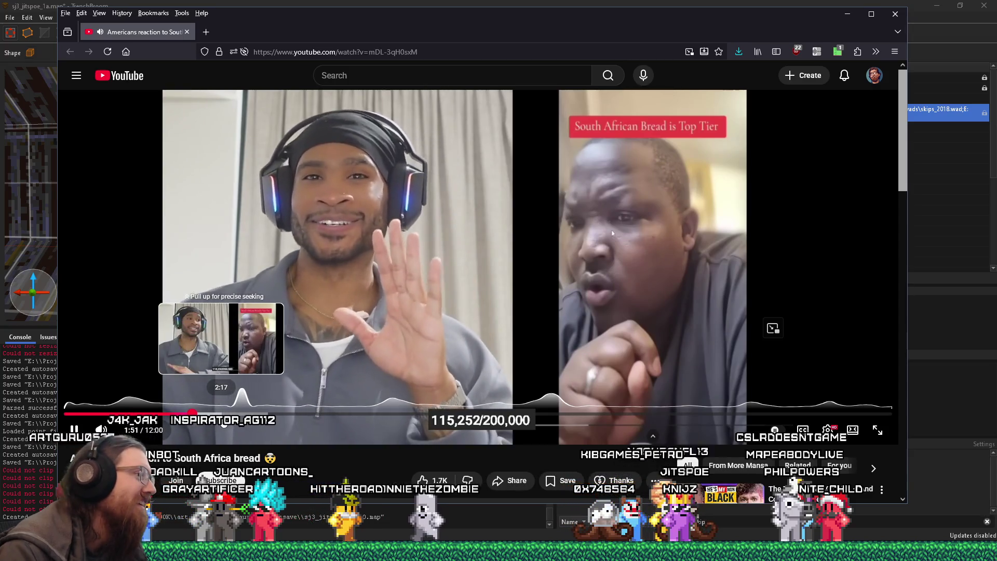
- Check the uMatrix request-blocking overview, then open the Jump Cutter silence-skipping settings
click(837, 52)
click(781, 29)
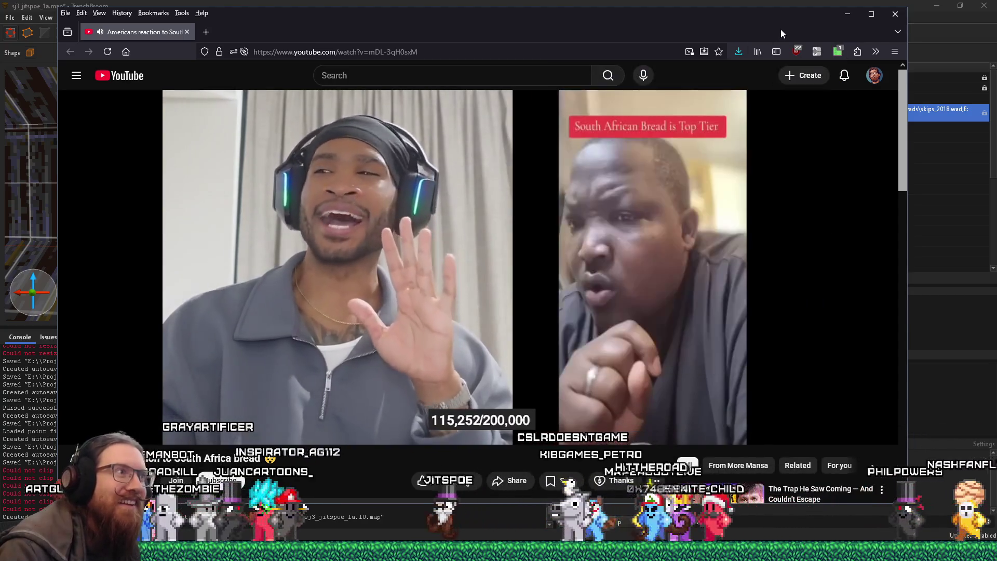
click(817, 51)
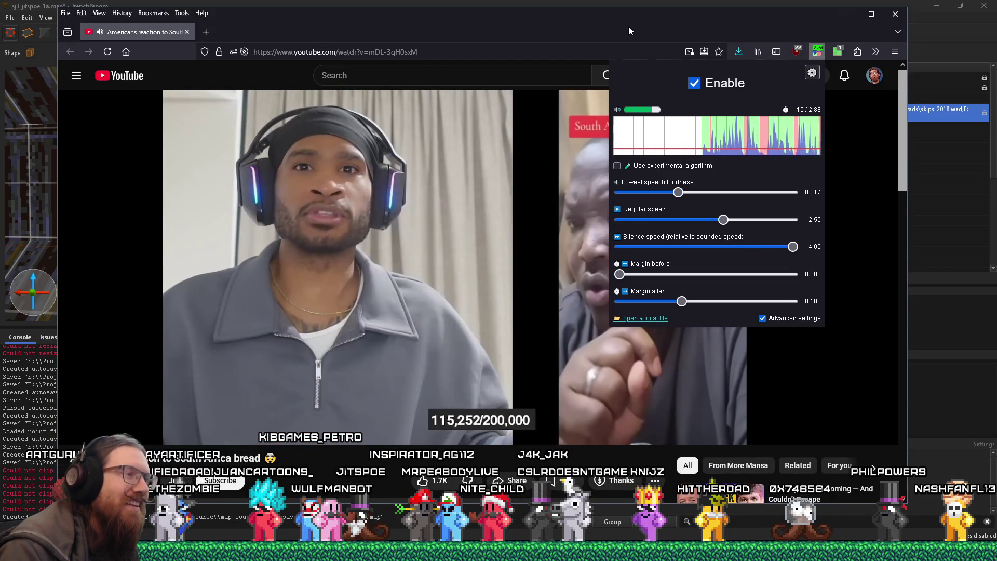
- Dismiss the Jump Cutter popup so the video plays unobstructed
click(629, 31)
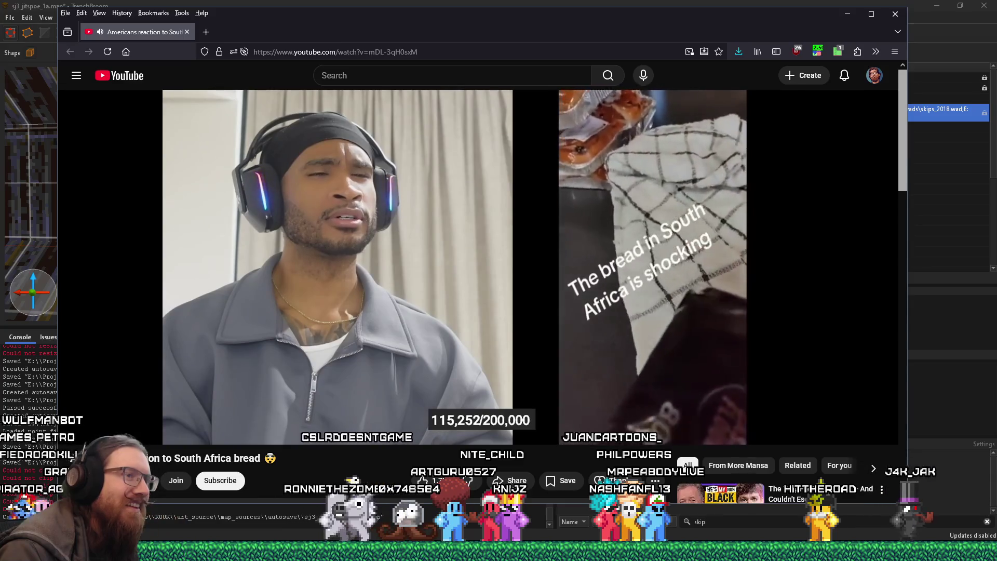
- Skip the video ahead through 3:07, 3:20 and 3:48 to the 4:48 bread scene
key(Right)
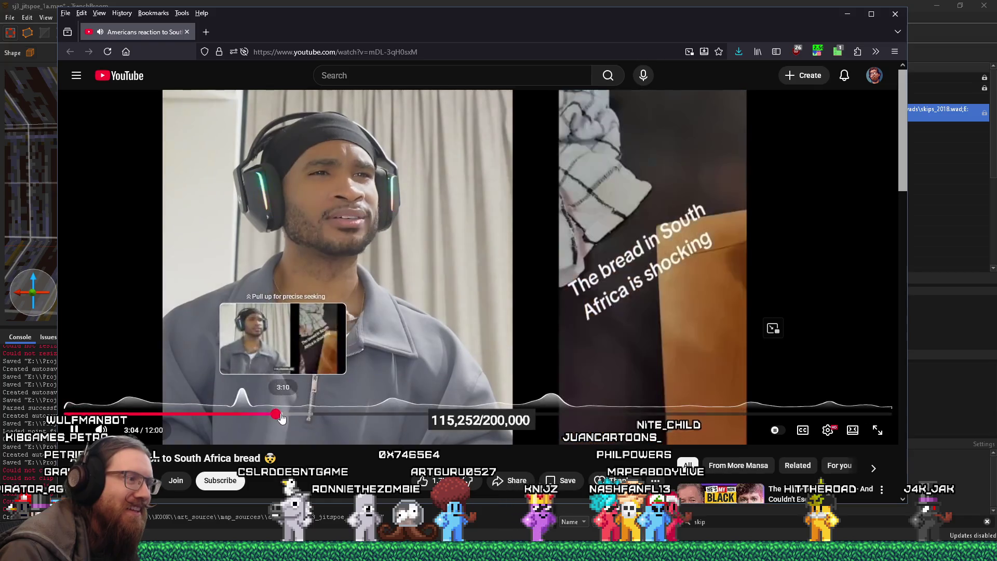
click(280, 414)
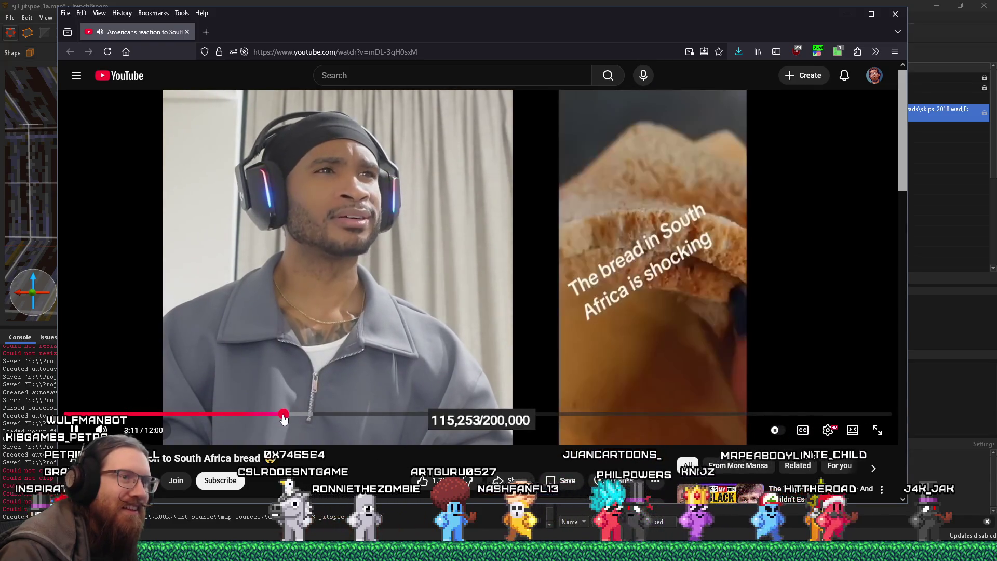
drag(282, 416, 296, 415)
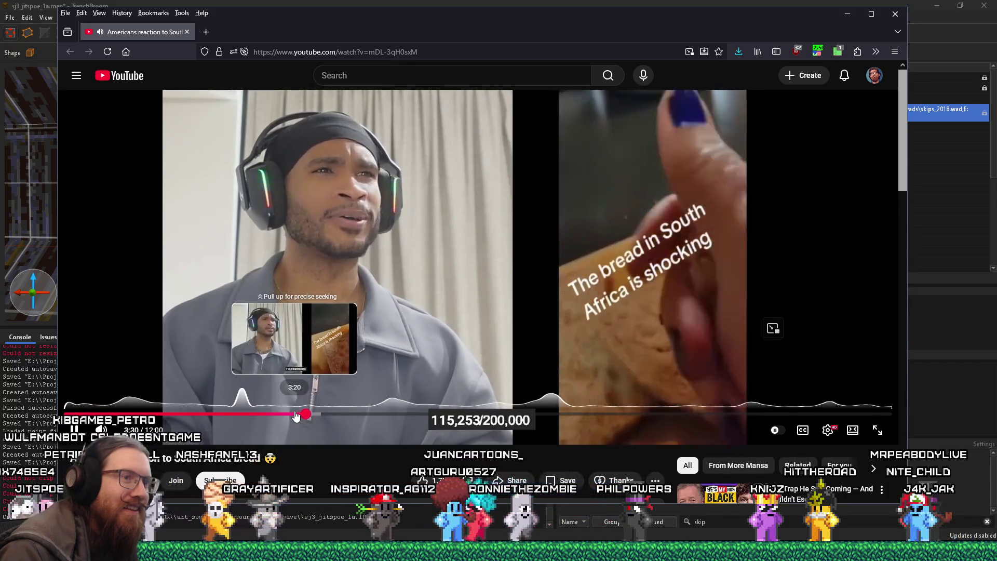
drag(296, 416, 338, 414)
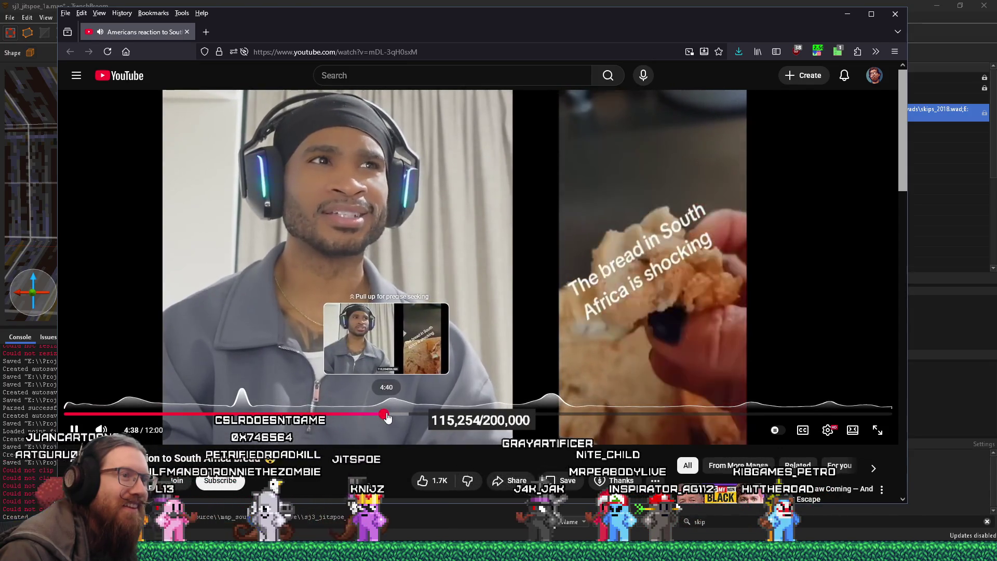
click(392, 415)
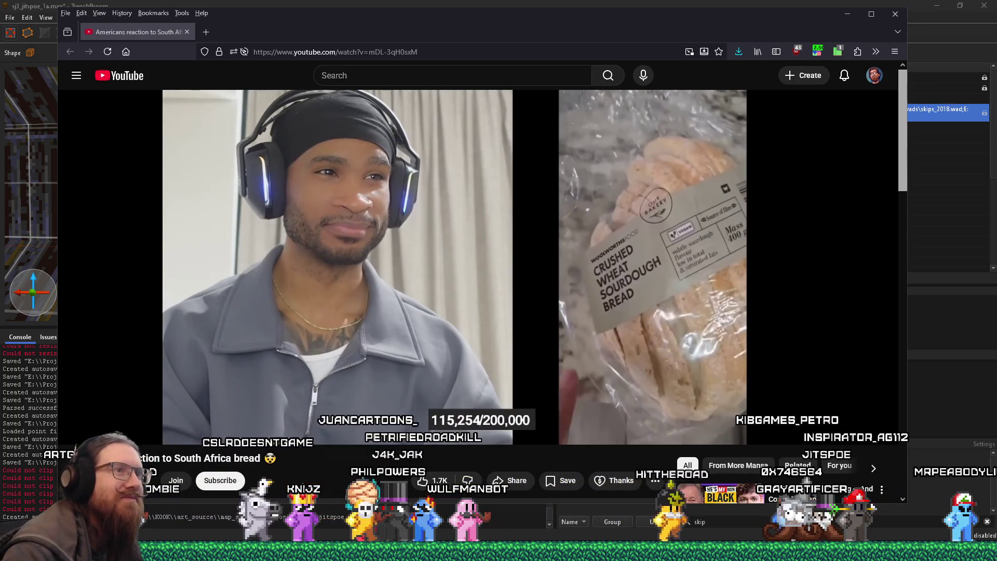
- Skip to 6:53, pause at 7:14, jump to 9:56, then close the browser
drag(422, 421, 548, 418)
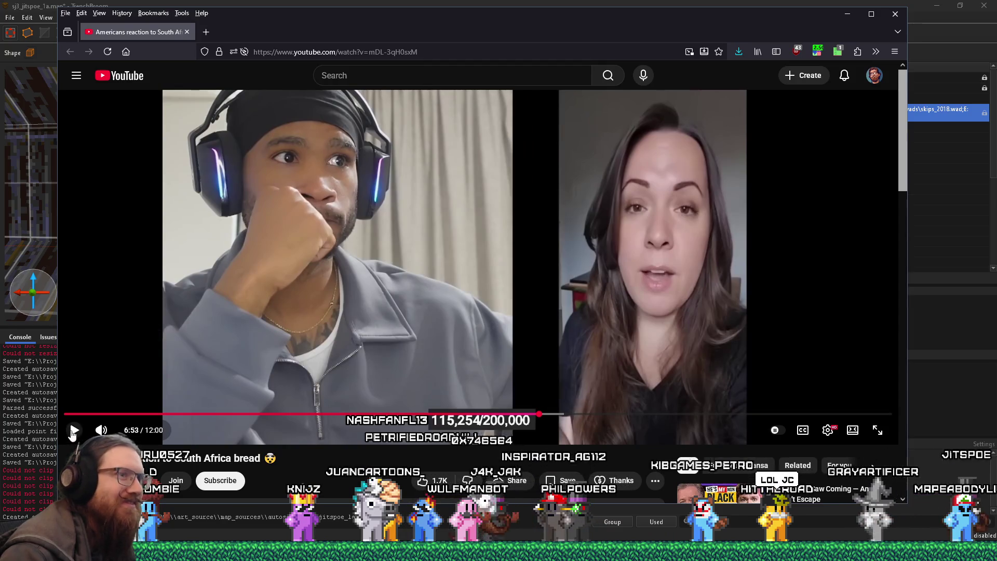
click(74, 430)
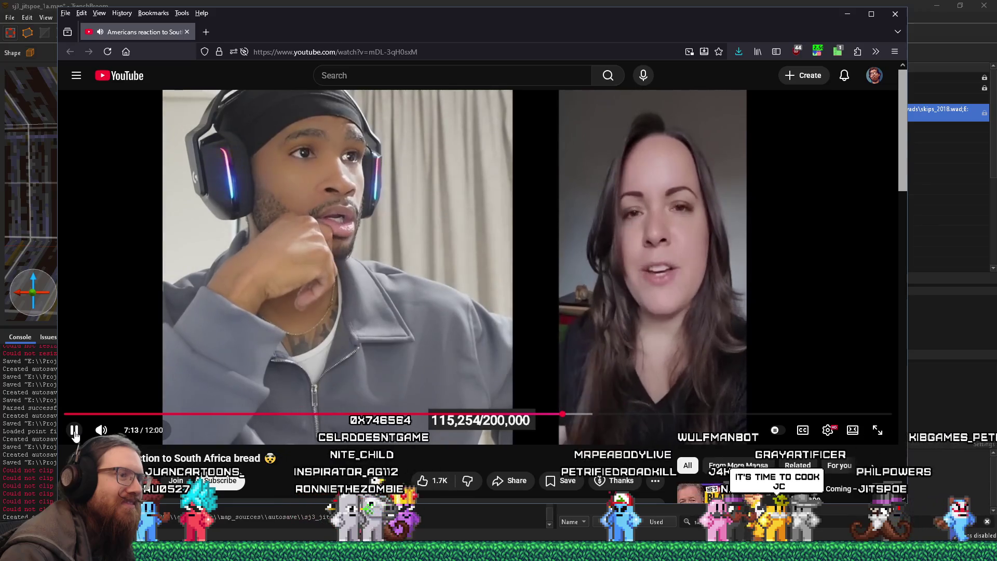
click(74, 431)
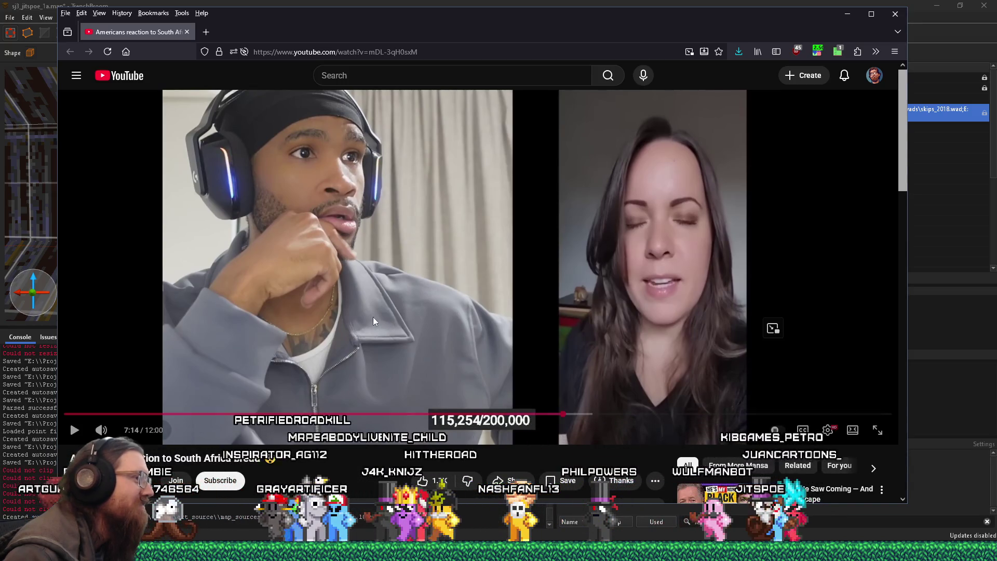
click(751, 415)
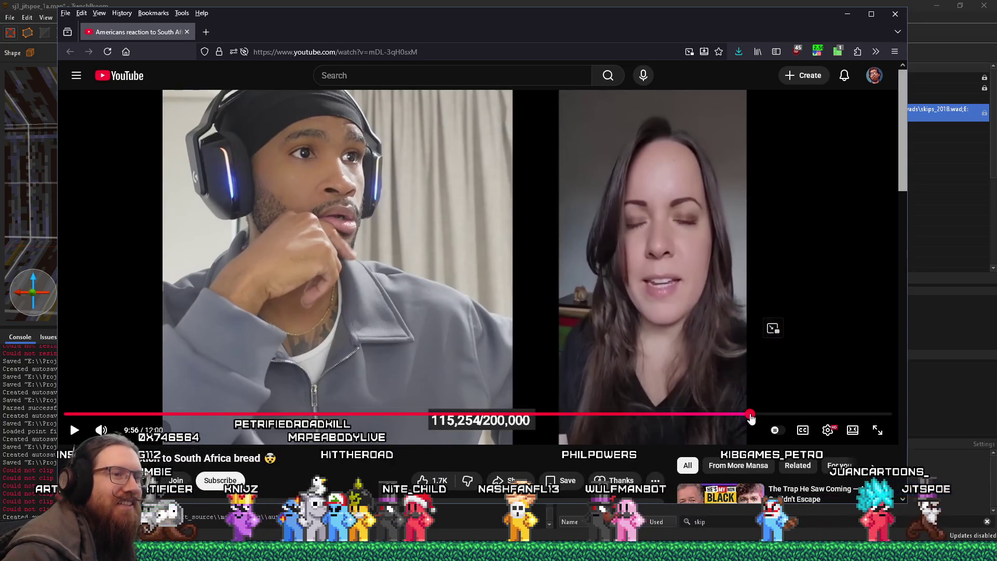
click(895, 16)
- Fly through the pipe tunnels to the yellow light_fixture1 entity and tilt down toward the floor
mouse_move(430, 288)
mouse_down()
mouse_move(261, 182)
mouse_move(486, 295)
mouse_move(646, 288)
mouse_move(419, 254)
mouse_move(439, 207)
mouse_move(188, 192)
mouse_move(375, 281)
mouse_move(95, 145)
mouse_move(326, 215)
mouse_move(275, 227)
mouse_move(195, 154)
mouse_move(405, 187)
mouse_move(472, 231)
mouse_move(375, 185)
mouse_move(217, 172)
mouse_move(352, 141)
mouse_move(365, 100)
mouse_up()
key(w)
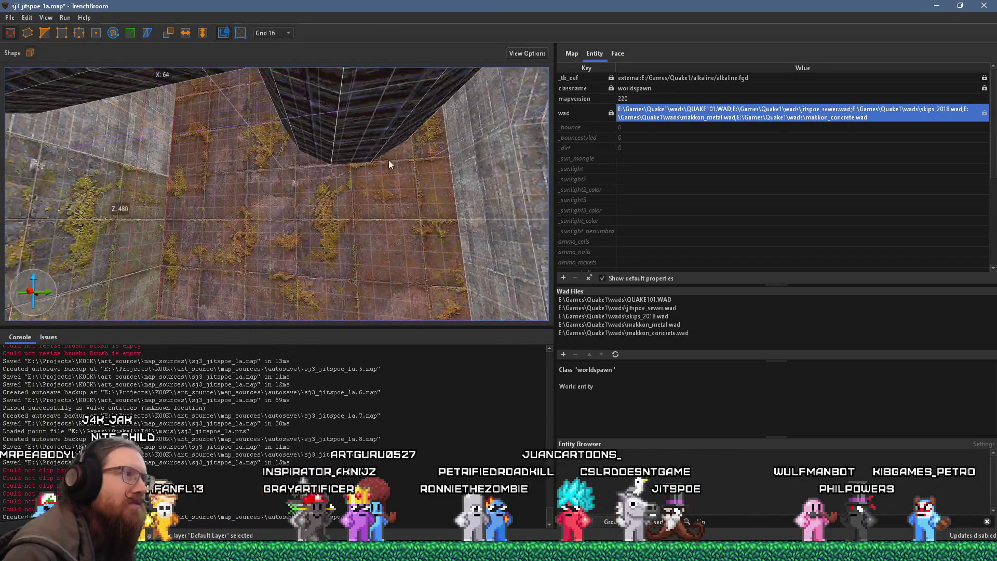
key(ctrl+period)
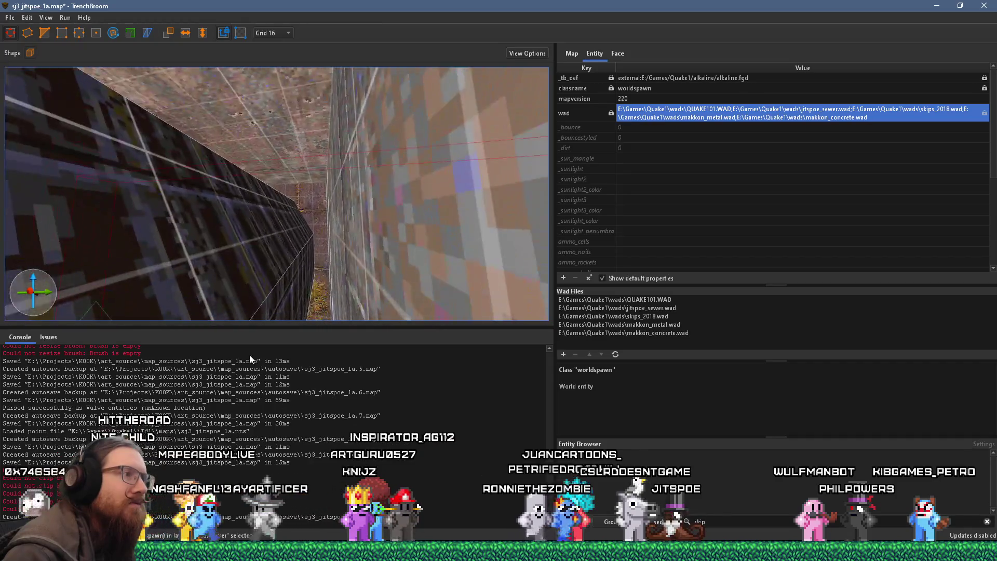
key(w)
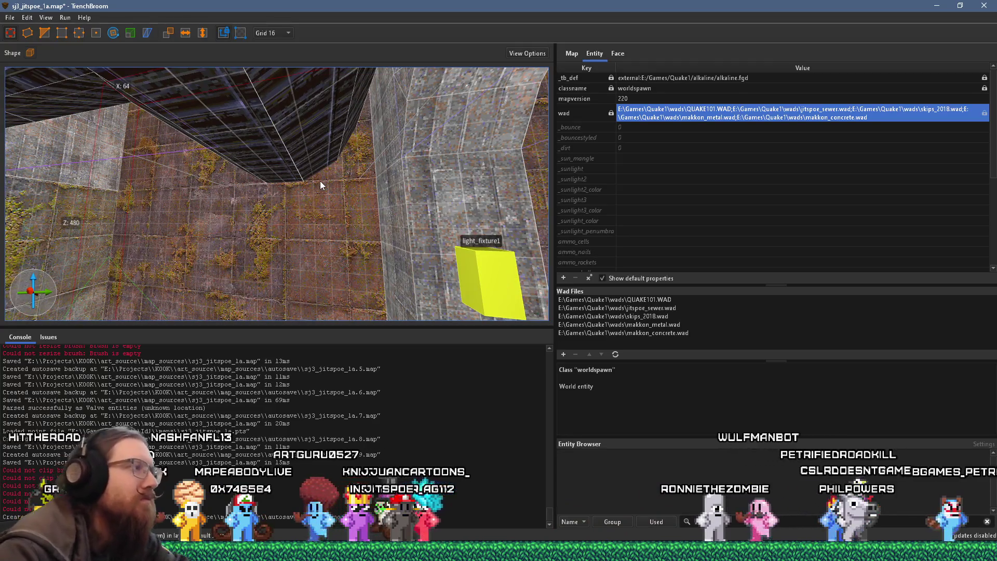
key(s)
mouse_move(264, 180)
mouse_down()
mouse_move(224, 157)
mouse_move(438, 182)
mouse_move(603, 357)
mouse_move(459, 170)
mouse_move(329, 121)
mouse_move(168, 124)
mouse_move(207, 147)
mouse_move(232, 225)
mouse_up()
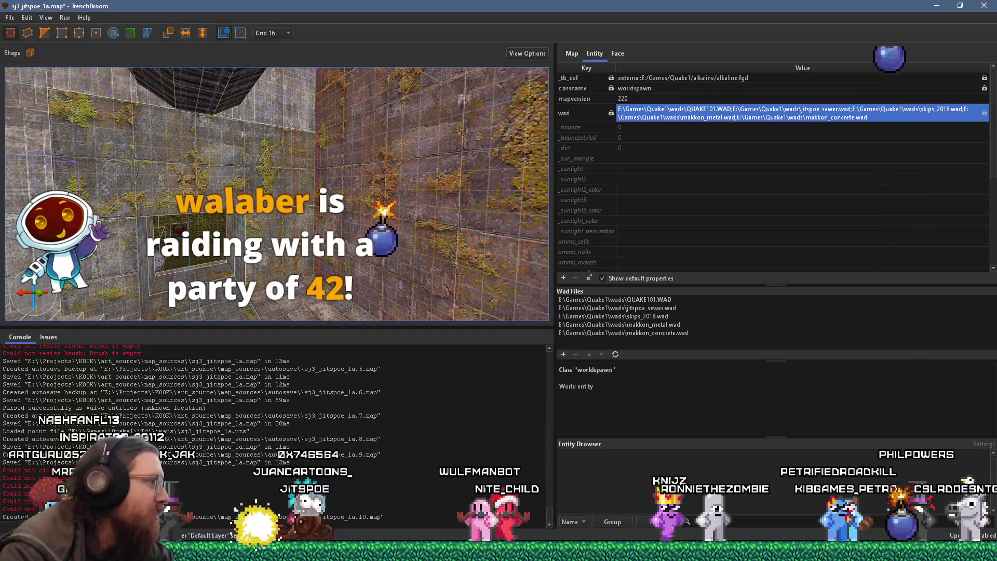
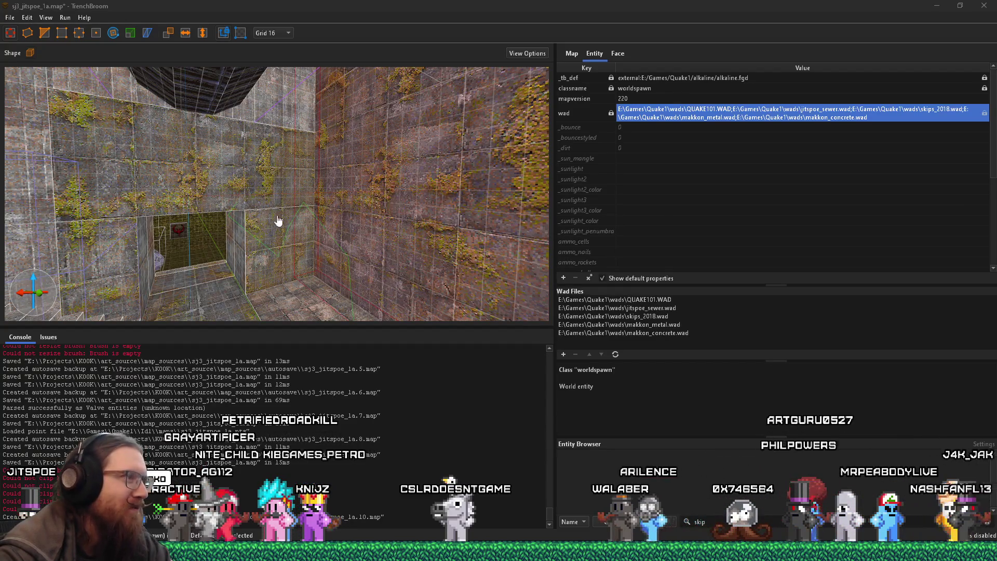
- Orbit past the corridor light fixtures down into the circular shaft to reach its dark brush
drag(278, 220, 402, 213)
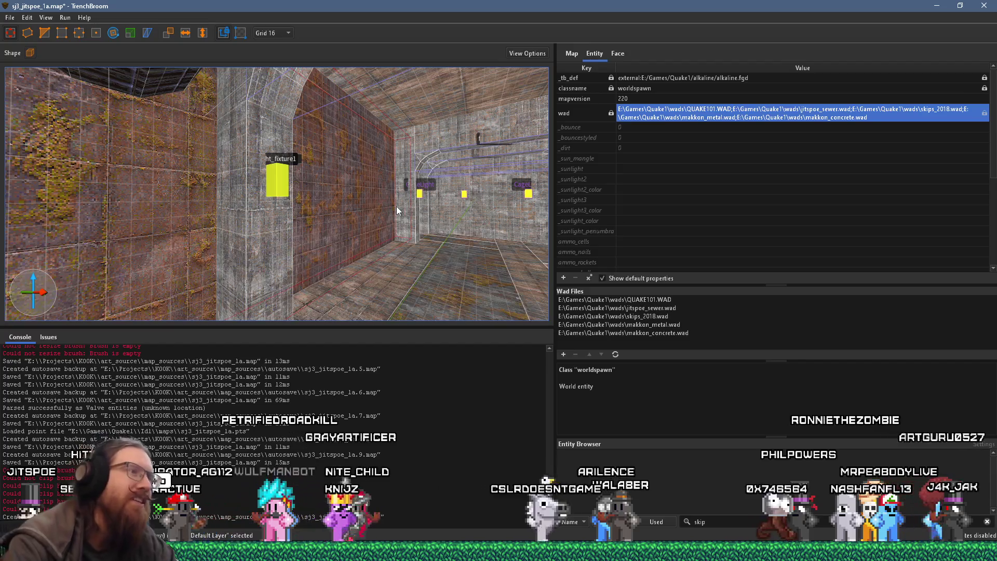
mouse_move(374, 238)
mouse_down()
mouse_move(378, 248)
mouse_move(366, 235)
mouse_move(512, 200)
mouse_move(436, 221)
mouse_move(365, 217)
mouse_move(227, 274)
mouse_move(343, 224)
mouse_move(462, 214)
mouse_move(447, 236)
mouse_move(400, 223)
mouse_up()
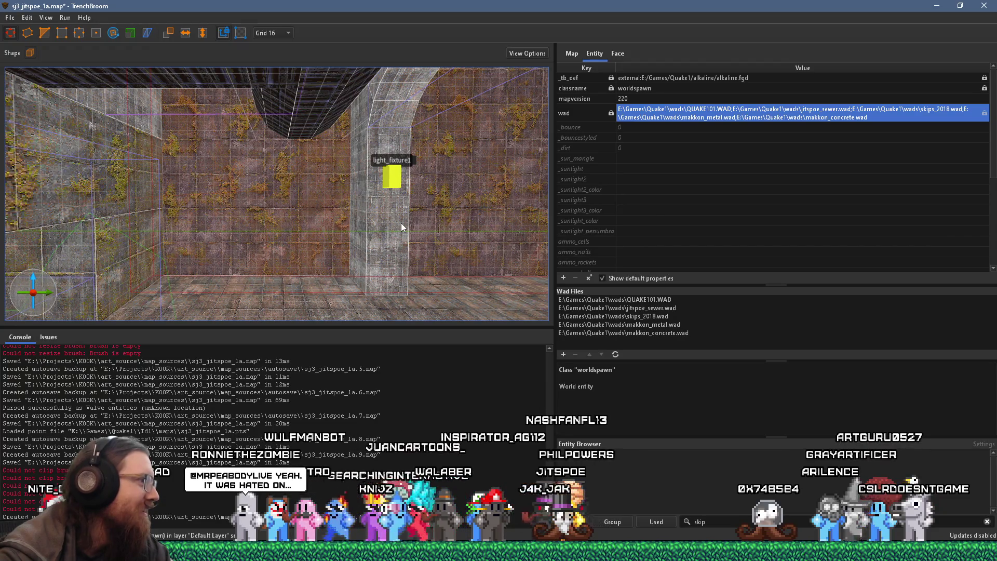
drag(402, 222, 231, 213)
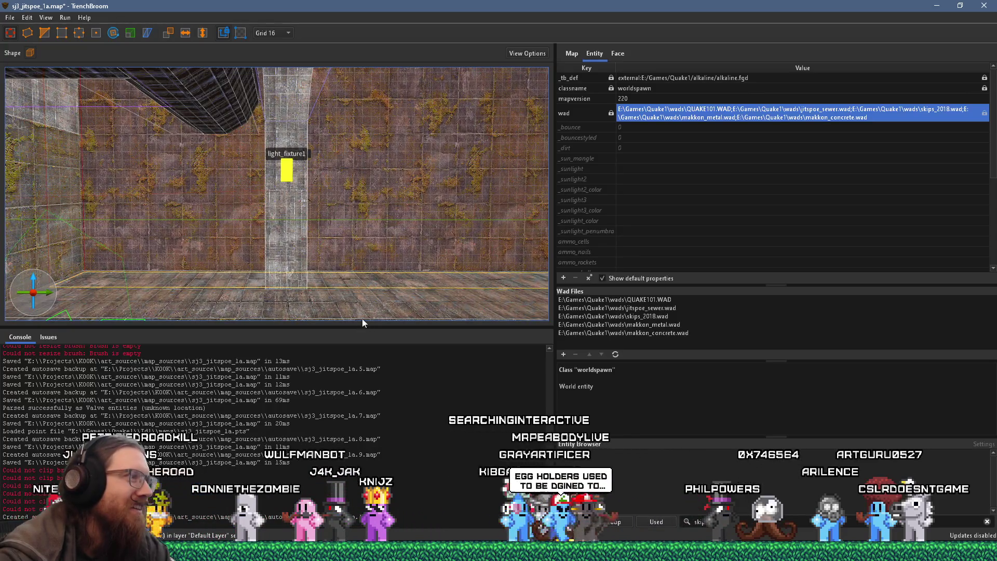
mouse_move(343, 147)
mouse_down()
mouse_move(276, 165)
mouse_move(481, 341)
mouse_move(336, 246)
mouse_move(413, 161)
mouse_move(357, 108)
mouse_move(363, 164)
mouse_move(427, 194)
mouse_move(421, 176)
mouse_move(362, 140)
mouse_move(300, 121)
mouse_move(296, 152)
mouse_up()
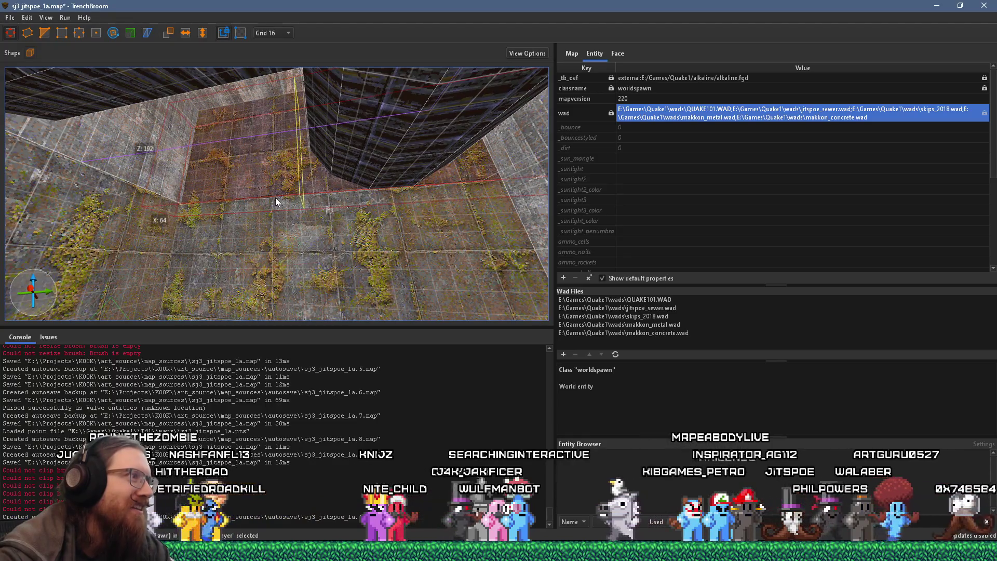
mouse_move(290, 196)
mouse_down()
mouse_move(226, 219)
mouse_move(294, 193)
mouse_up()
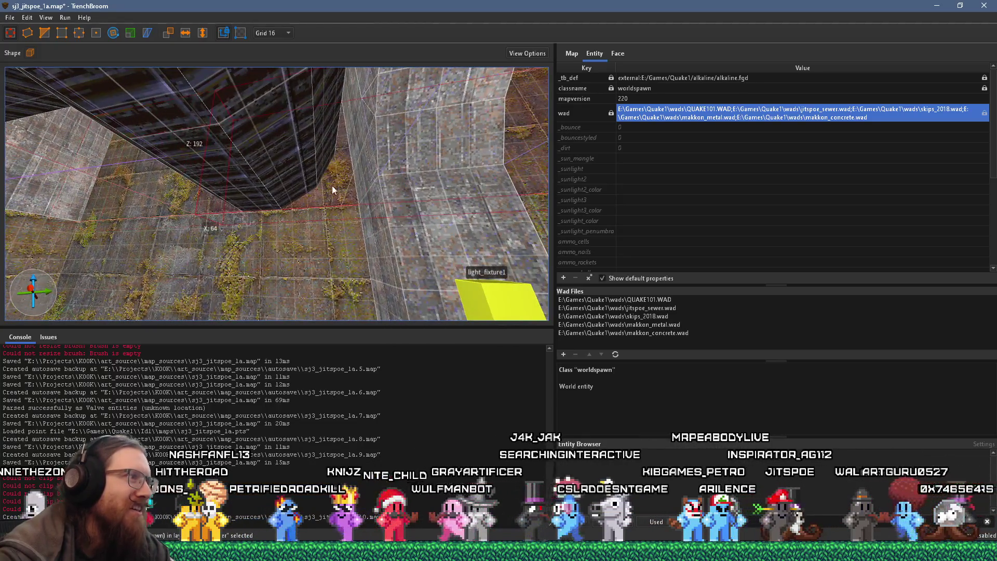
drag(234, 219, 243, 210)
mouse_move(298, 196)
mouse_down()
mouse_move(406, 326)
mouse_move(352, 289)
mouse_move(313, 202)
mouse_move(274, 180)
mouse_move(345, 215)
mouse_up()
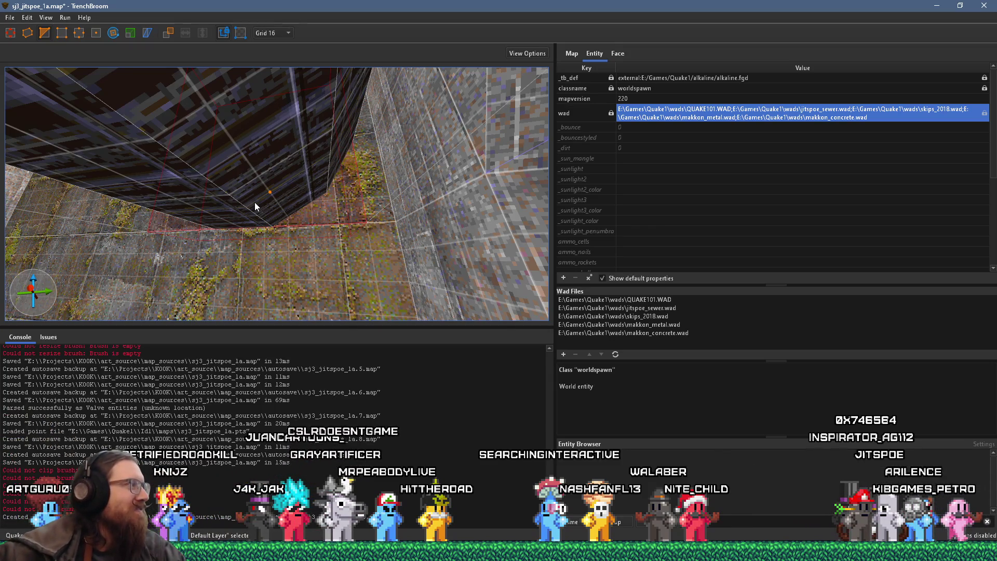
- Add a clip point at -192 656 128 on the dark brush's bottom edge and orbit to check the plane
mouse_move(304, 206)
mouse_down()
mouse_move(339, 193)
mouse_move(352, 205)
mouse_up()
mouse_move(328, 161)
mouse_down()
mouse_move(305, 160)
mouse_move(358, 150)
mouse_move(306, 203)
mouse_move(342, 217)
mouse_move(336, 228)
mouse_move(294, 230)
mouse_move(384, 211)
mouse_move(406, 181)
mouse_up()
click(334, 225)
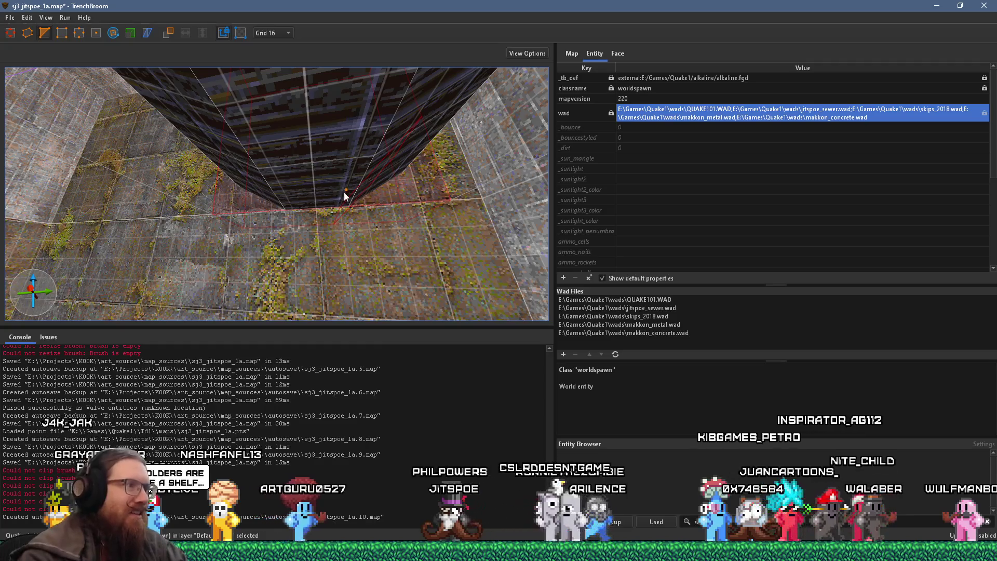
drag(290, 210, 466, 236)
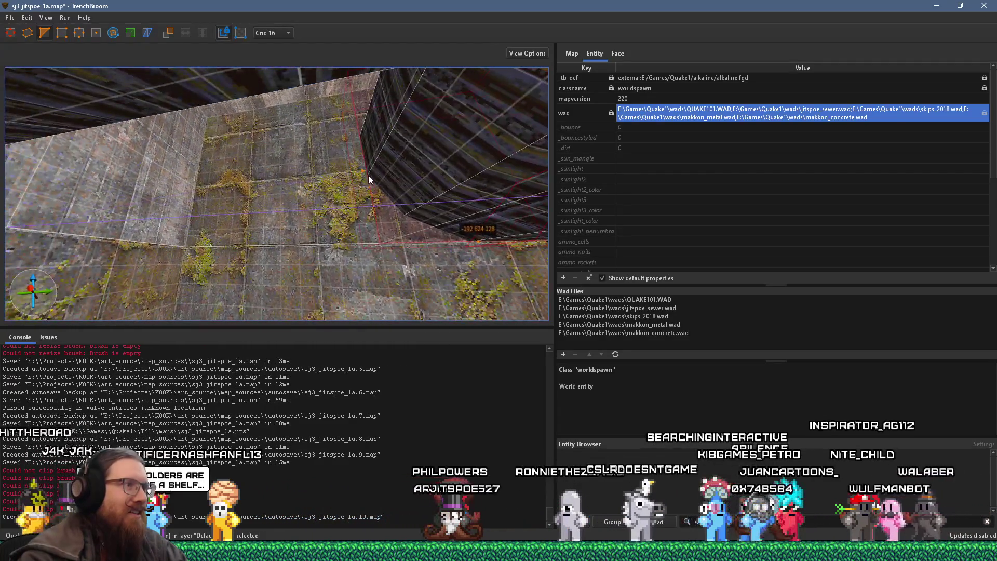
mouse_move(367, 169)
mouse_down()
mouse_move(375, 147)
mouse_move(485, 248)
mouse_move(403, 215)
mouse_move(355, 228)
mouse_move(331, 196)
mouse_move(300, 234)
mouse_move(238, 249)
mouse_move(218, 212)
mouse_move(240, 214)
mouse_move(260, 199)
mouse_move(237, 175)
mouse_move(325, 180)
mouse_move(275, 189)
mouse_up()
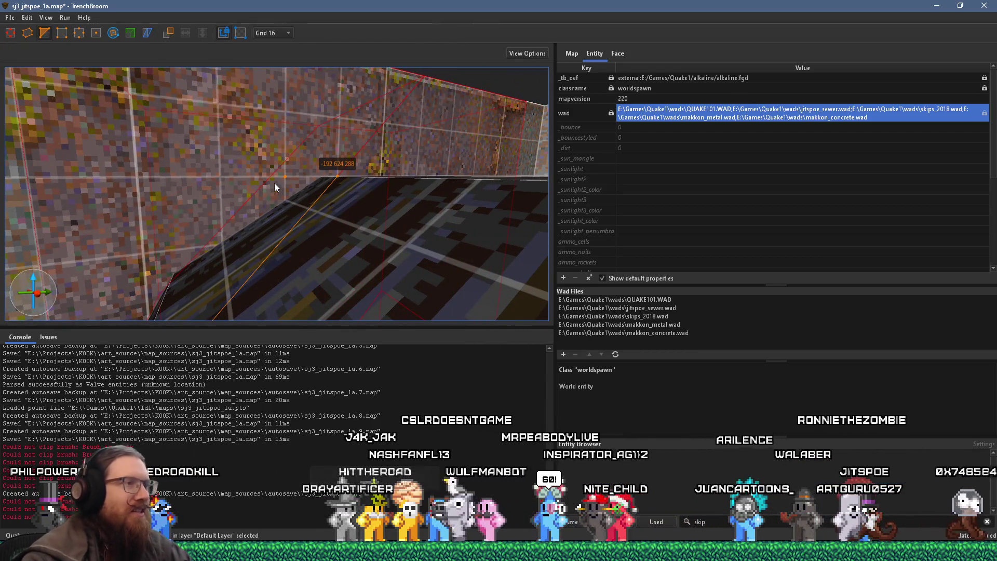
mouse_move(374, 191)
mouse_down()
mouse_move(388, 149)
mouse_move(366, 166)
mouse_move(289, 189)
mouse_move(261, 101)
mouse_move(275, 158)
mouse_up()
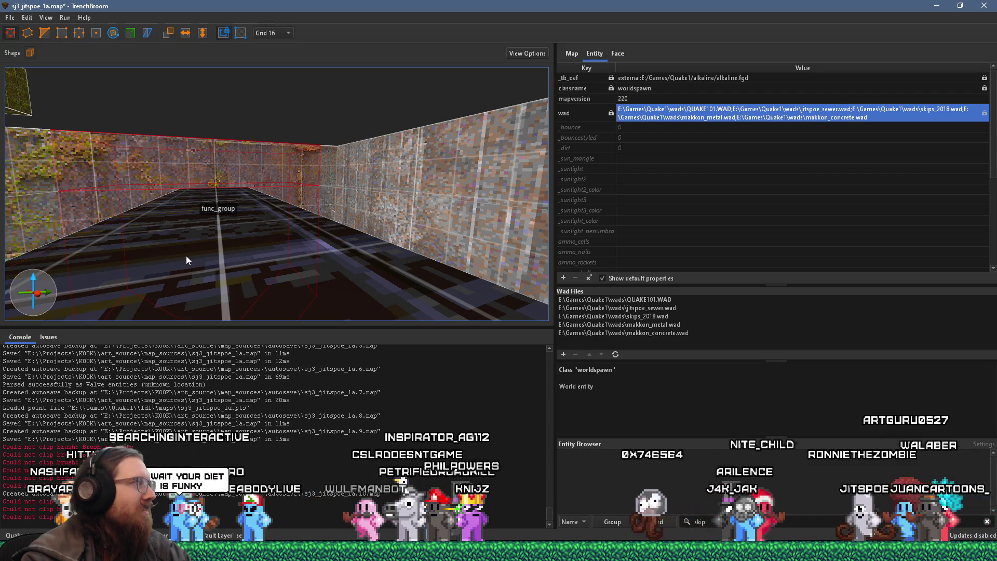
- Deselect the shaft brush and change the active editing mode
mouse_move(170, 250)
mouse_down()
mouse_move(261, 231)
mouse_move(265, 221)
mouse_up()
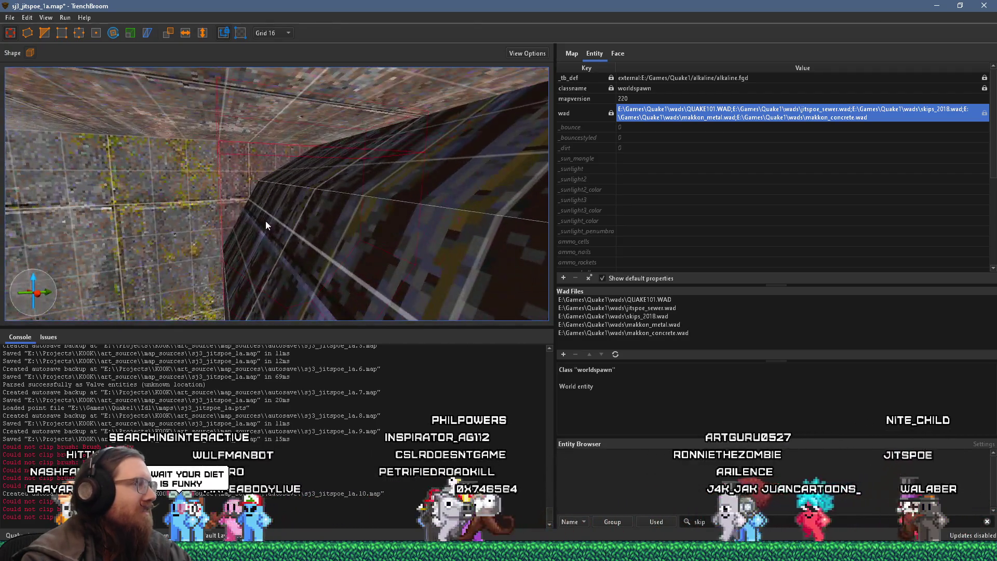
key(Escape)
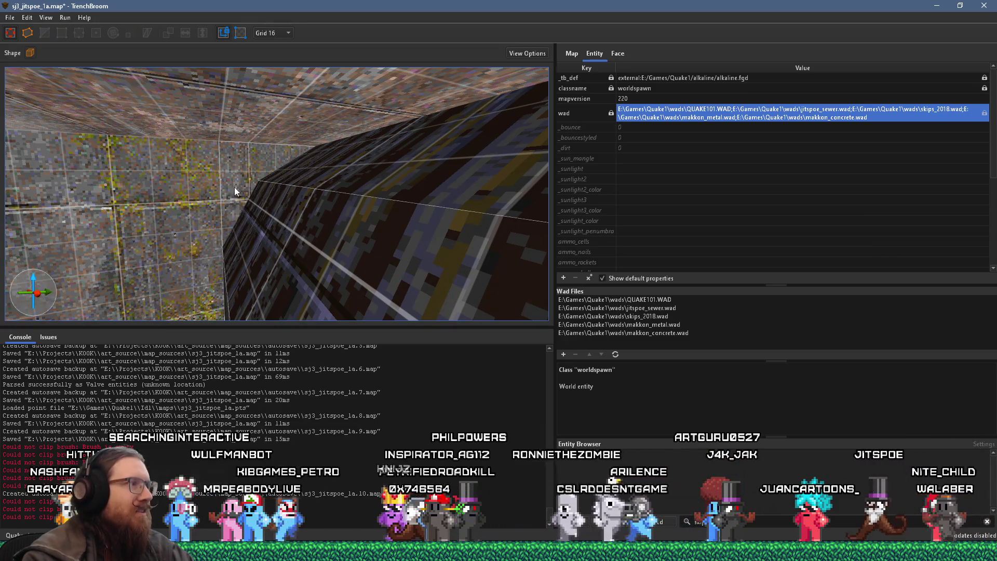
drag(237, 197, 237, 201)
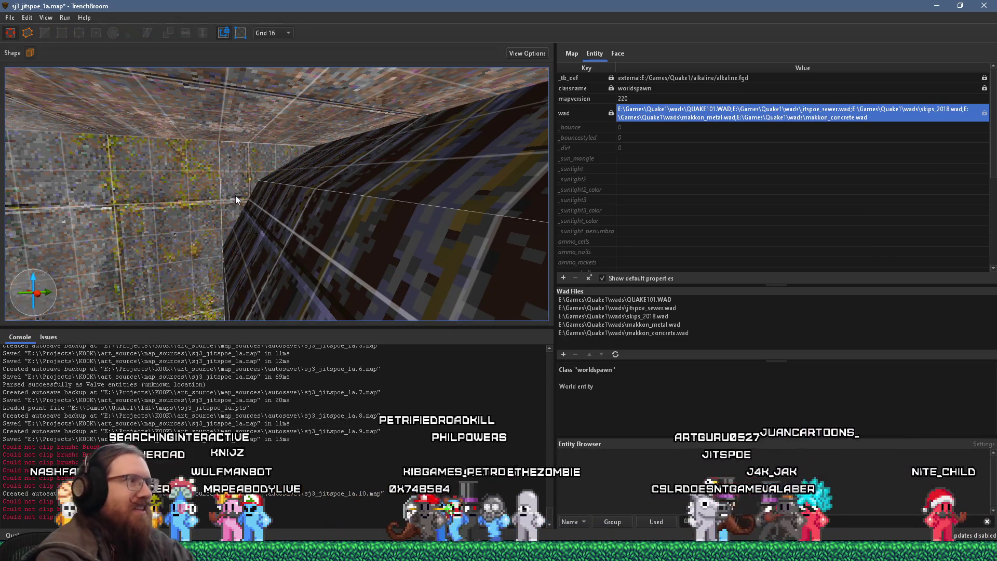
click(49, 29)
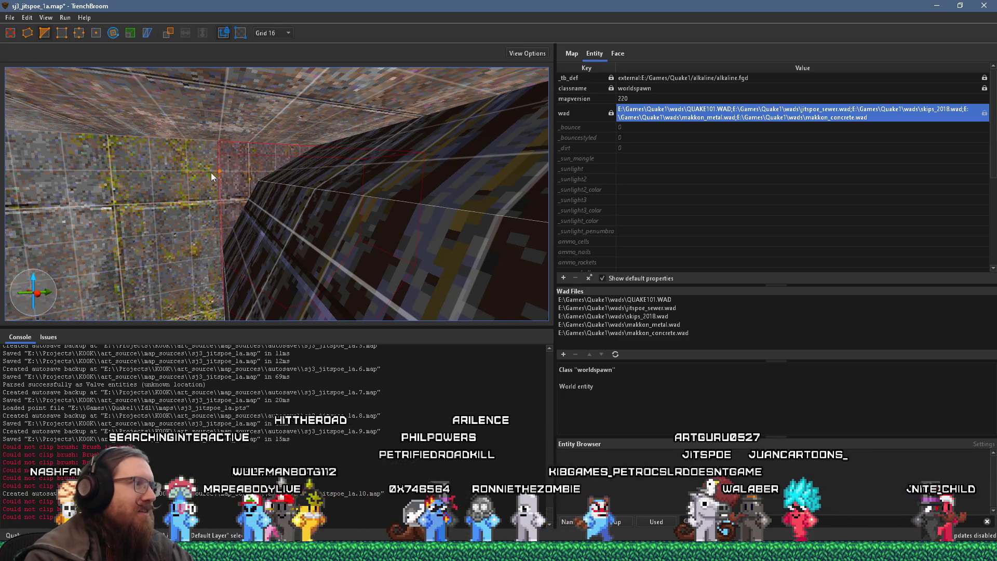
- Fly the camera into the cylindrical pipe facing its octagonal end, with nothing selected
scroll(211, 172, up, 2)
scroll(247, 207, down, 5)
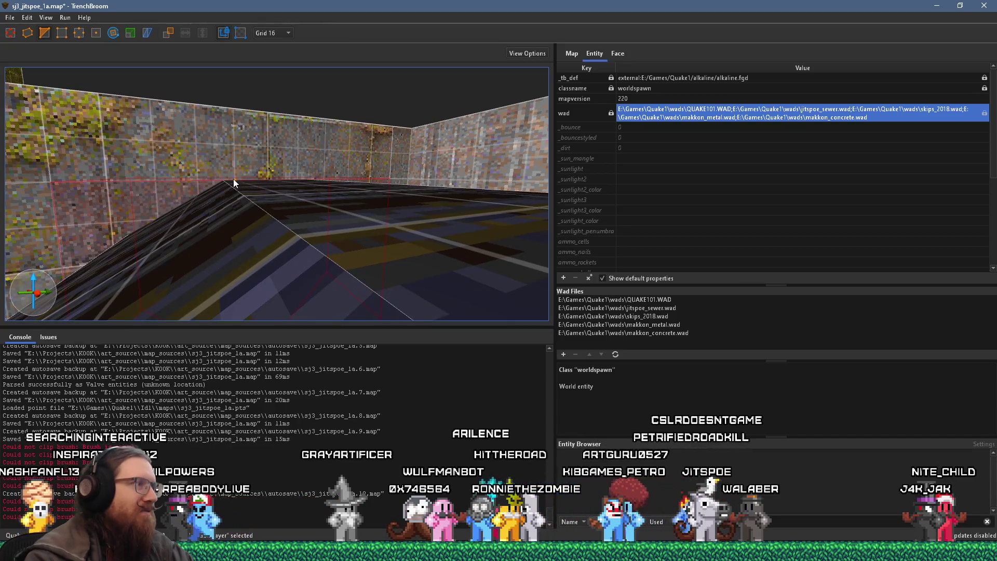
scroll(346, 136, up, 3)
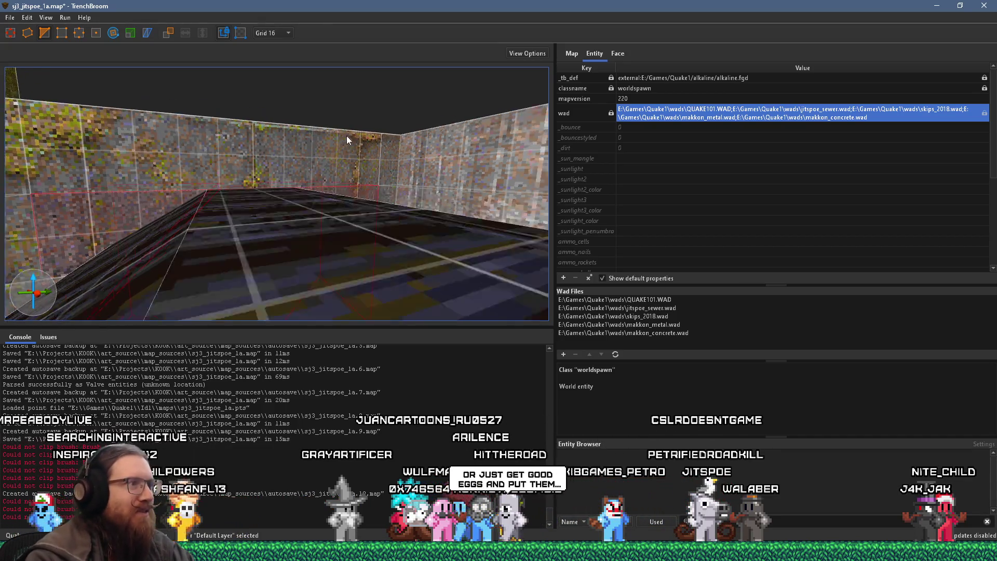
scroll(290, 155, up, 1)
scroll(208, 172, up, 4)
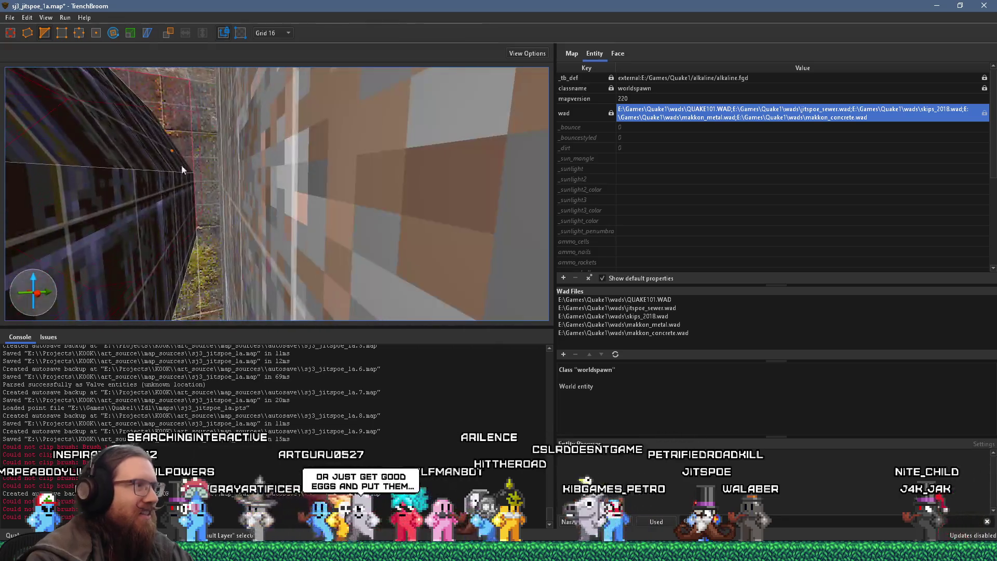
scroll(278, 191, up, 3)
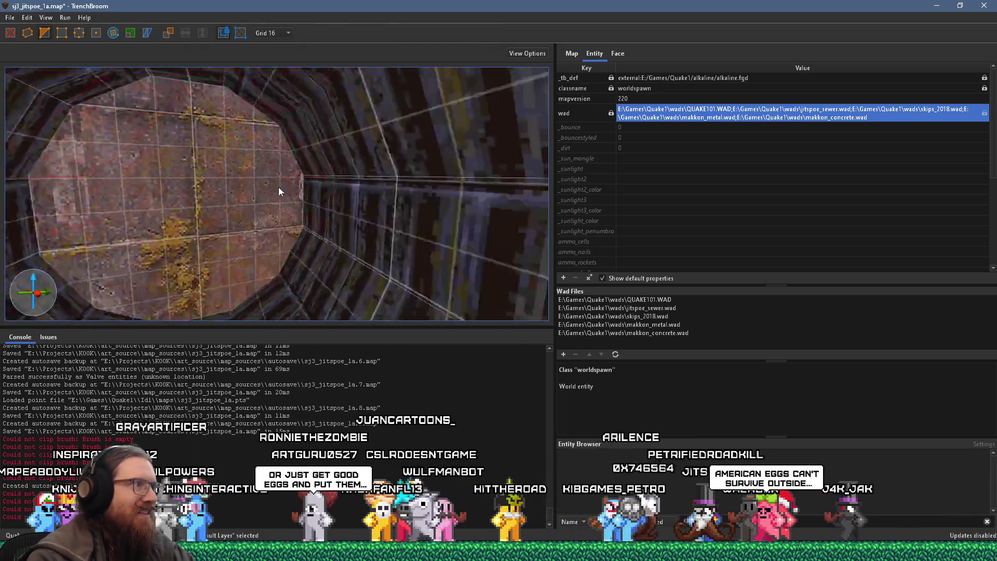
scroll(291, 176, down, 5)
key(Escape)
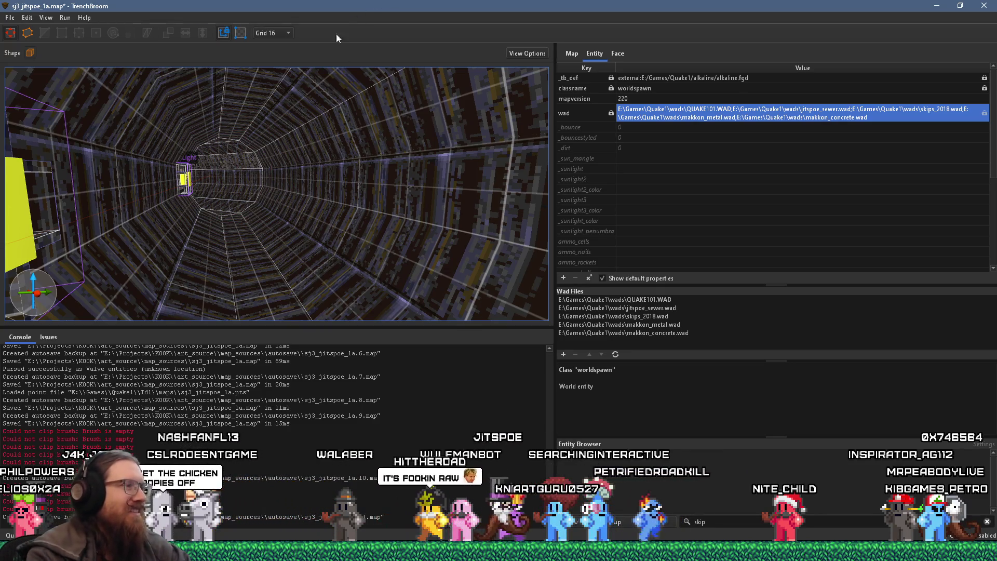
scroll(268, 214, down, 6)
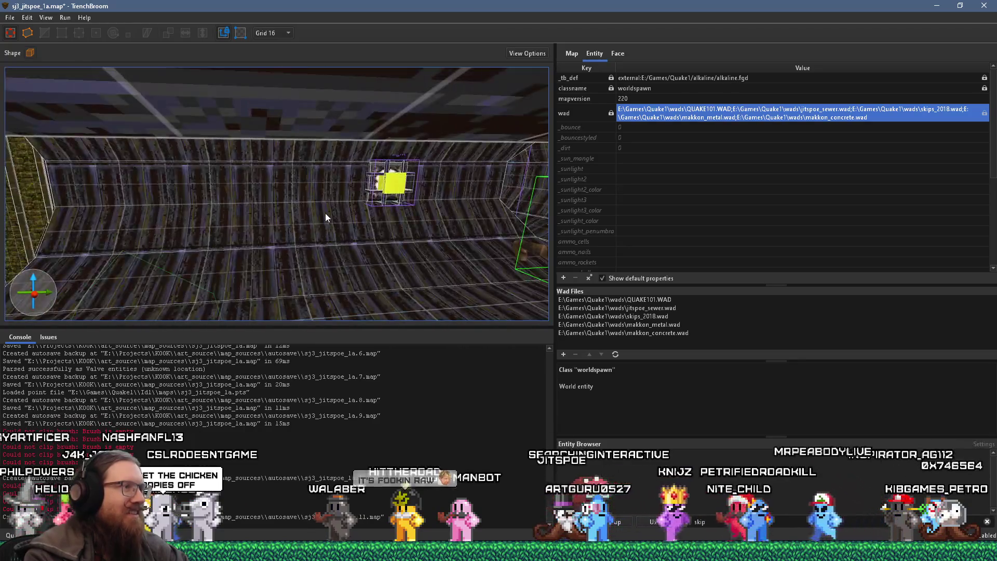
scroll(326, 217, down, 8)
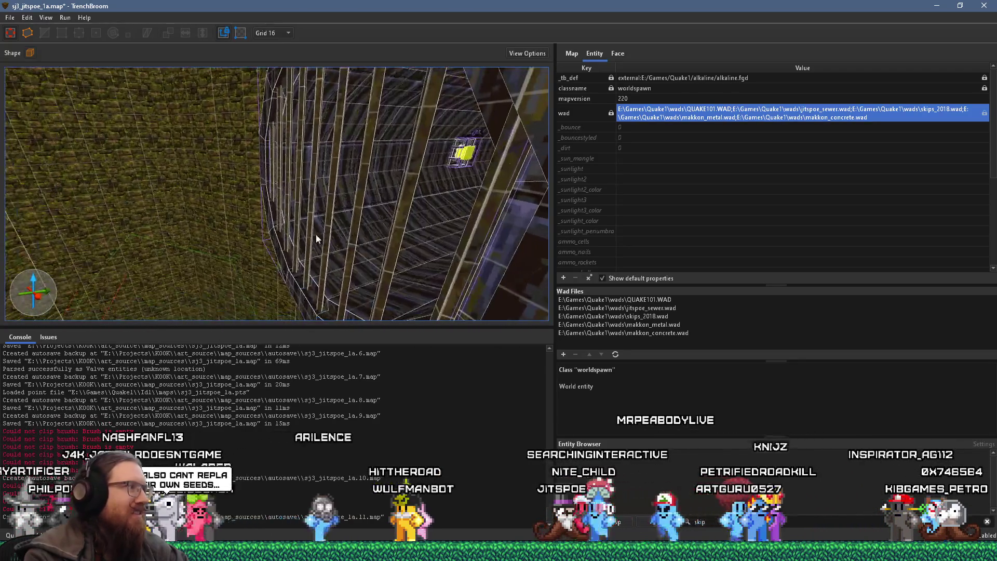
scroll(431, 176, down, 5)
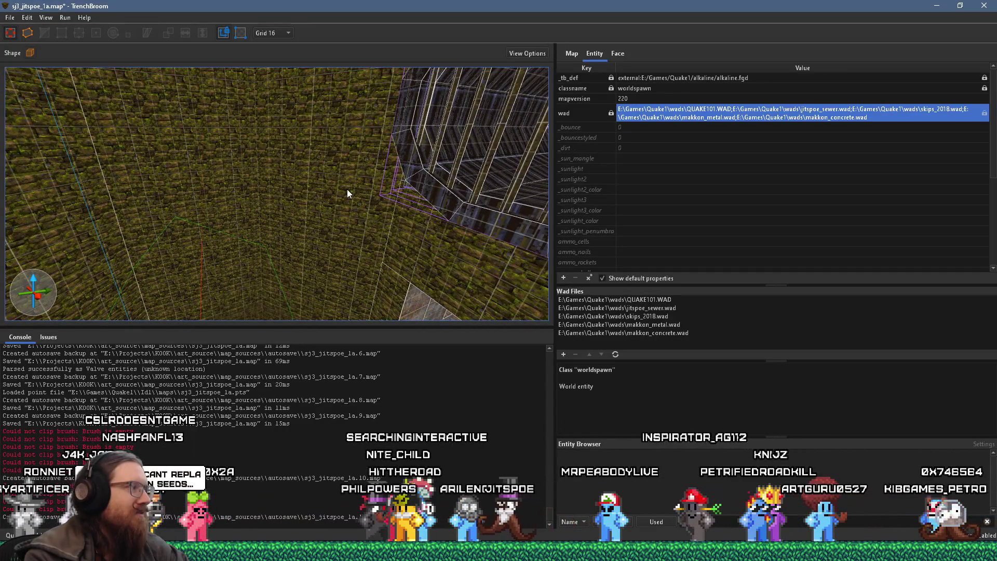
scroll(329, 184, down, 8)
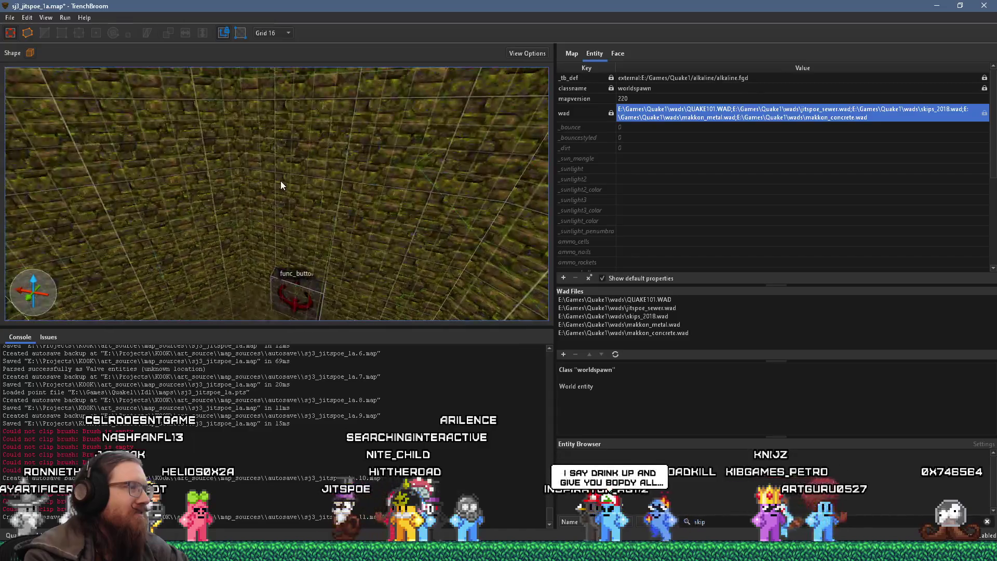
scroll(205, 185, down, 5)
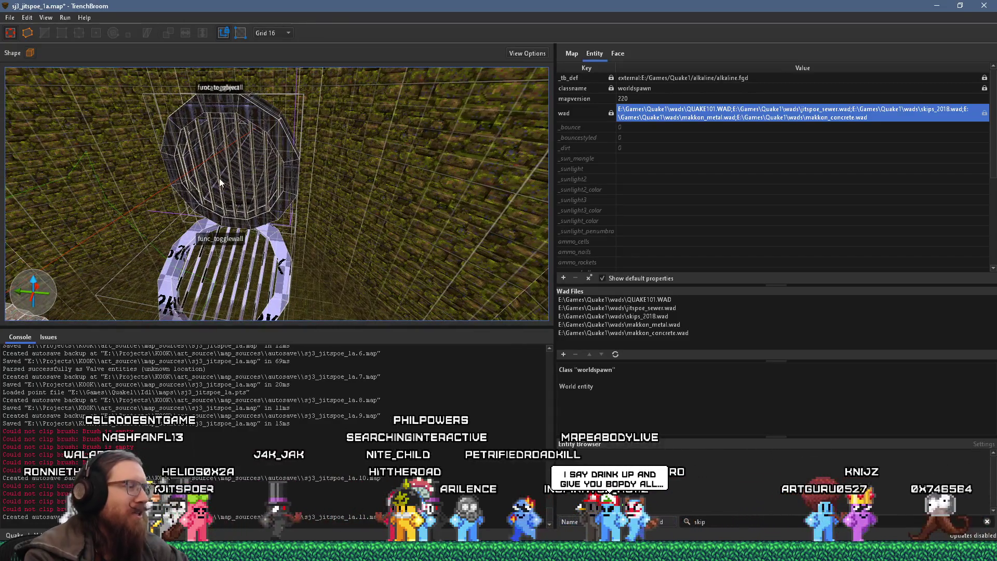
scroll(220, 181, down, 6)
scroll(287, 154, down, 8)
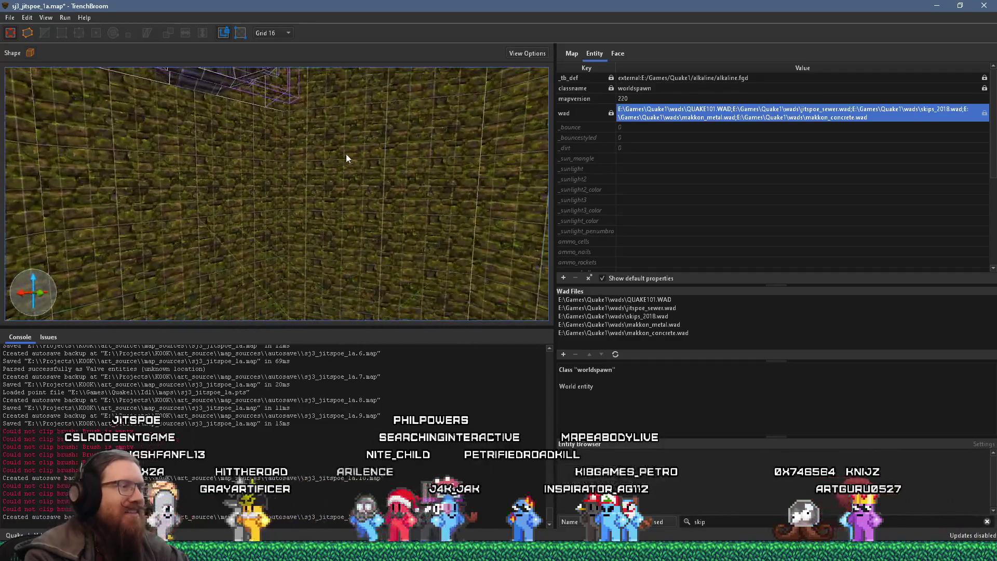
scroll(327, 153, down, 8)
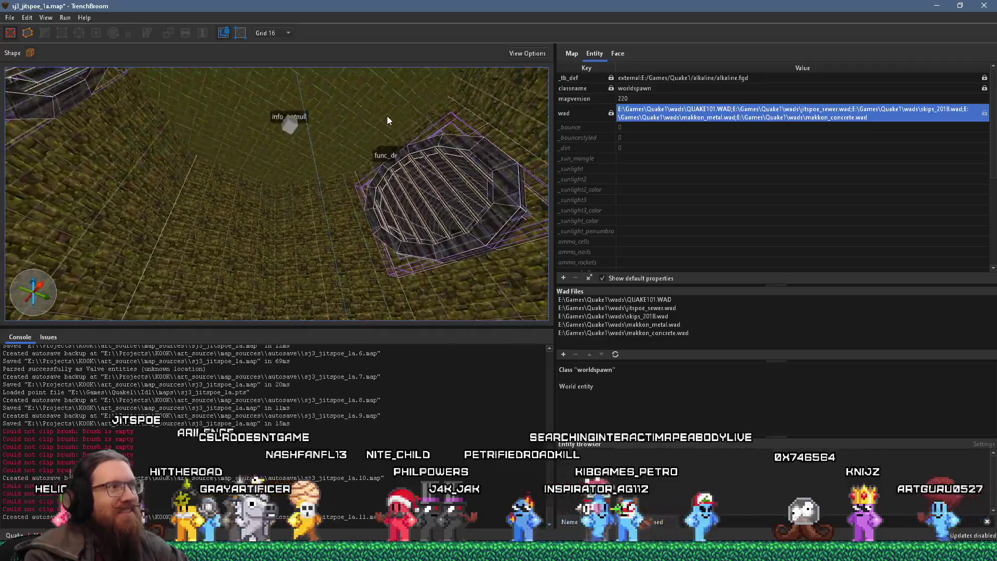
scroll(395, 140, down, 8)
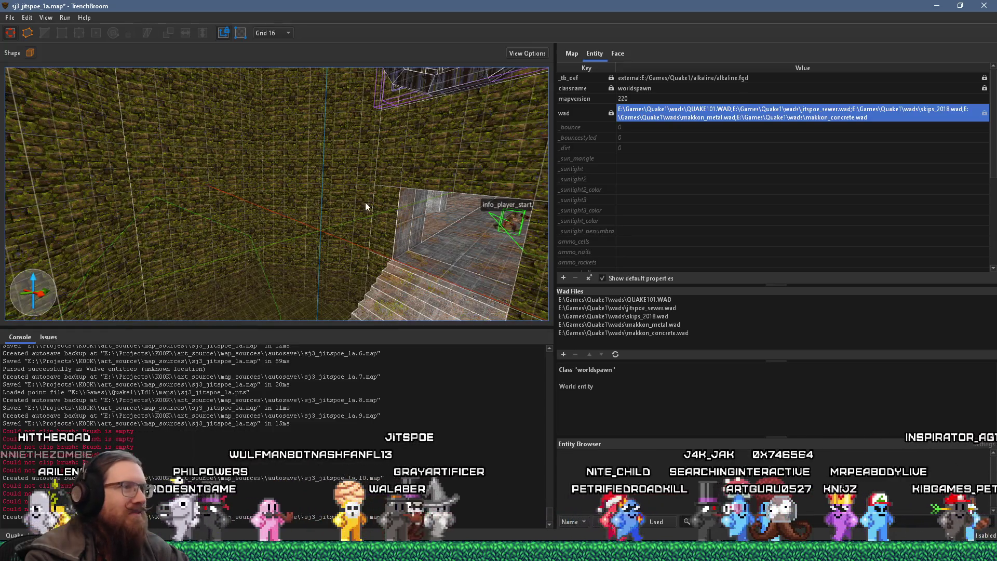
scroll(398, 209, down, 5)
scroll(399, 205, up, 5)
scroll(308, 196, up, 10)
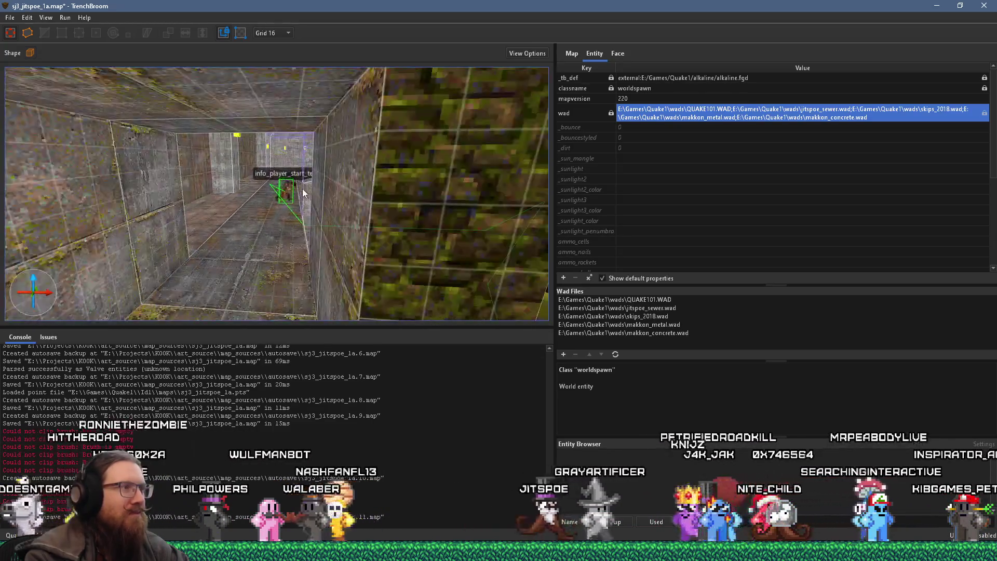
scroll(340, 215, up, 15)
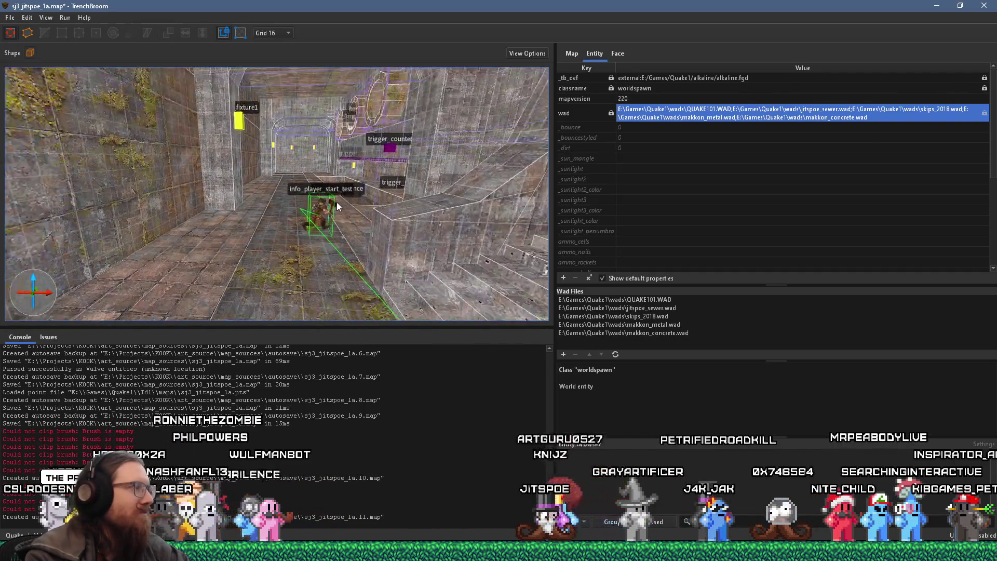
scroll(262, 177, down, 5)
click(351, 187)
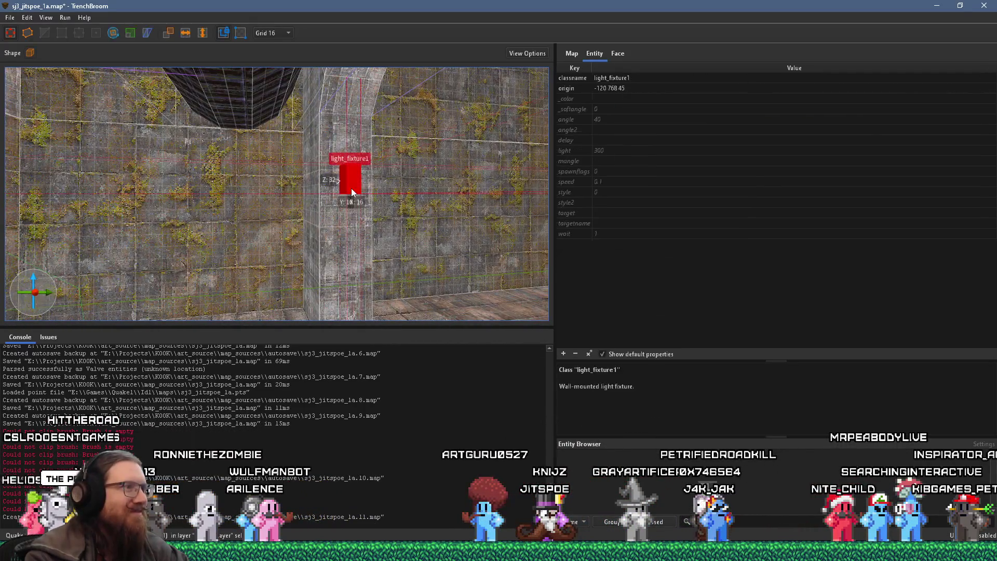
- Duplicate light_fixture1 and move the copy along the mossy brick wall to origin -248 0 45
mouse_move(355, 180)
mouse_down()
mouse_move(47, 213)
mouse_move(95, 185)
mouse_move(62, 202)
mouse_up()
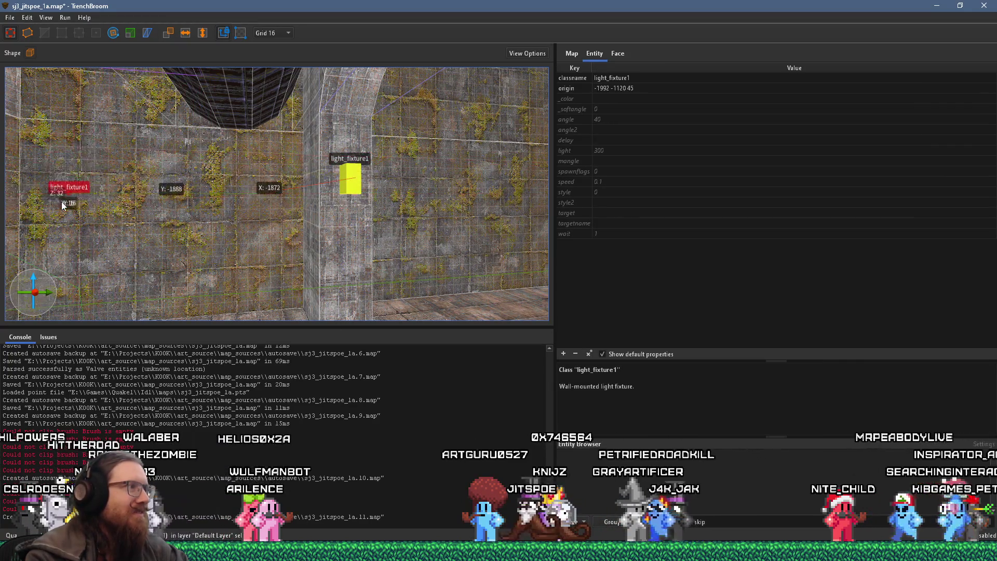
scroll(88, 236, down, 10)
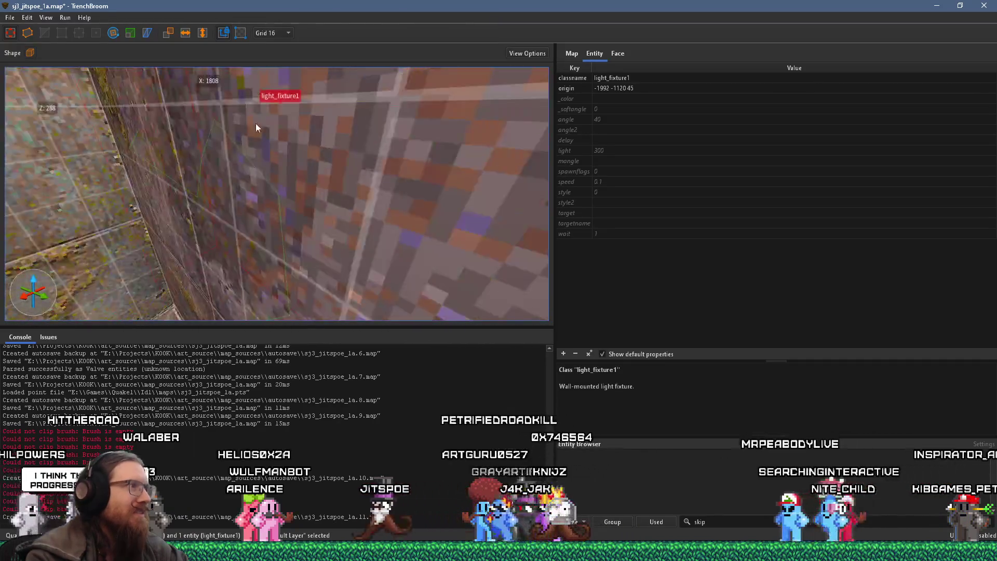
click(281, 131)
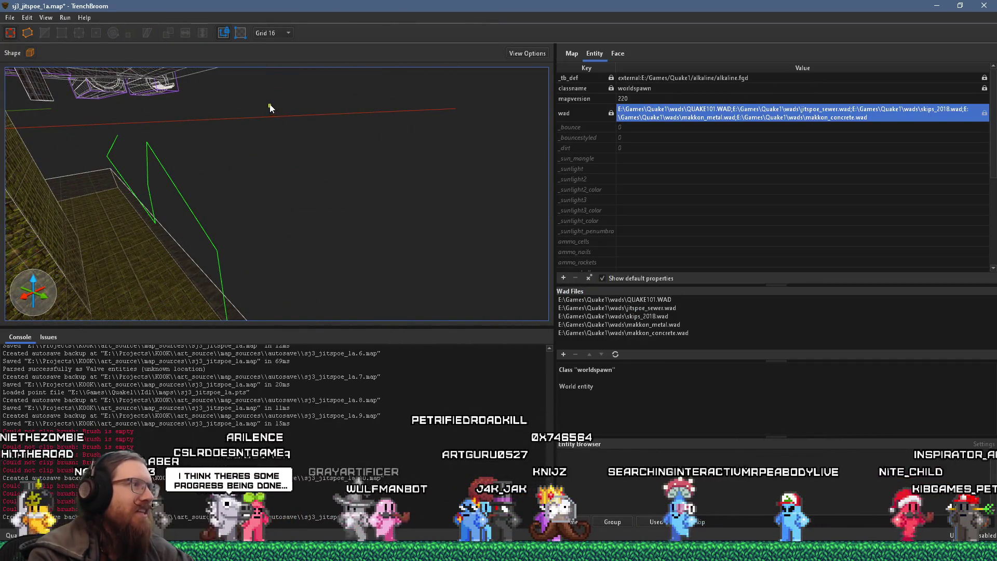
click(270, 107)
mouse_move(270, 107)
mouse_down()
mouse_move(291, 101)
mouse_move(299, 151)
mouse_move(314, 112)
mouse_move(266, 210)
mouse_up()
scroll(266, 106, down, 5)
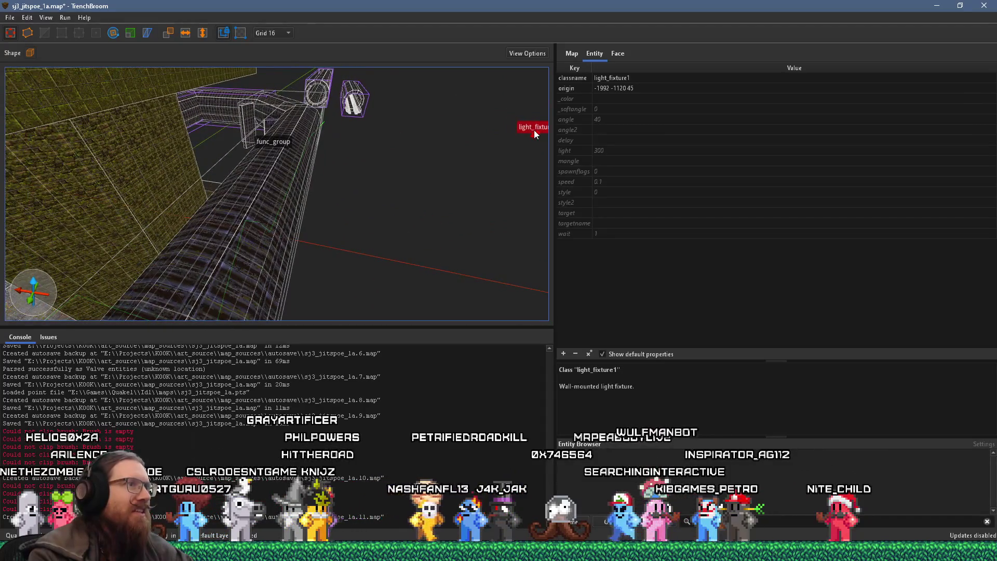
mouse_move(536, 133)
mouse_down()
mouse_move(137, 203)
mouse_move(545, 218)
mouse_move(175, 195)
mouse_move(435, 196)
mouse_move(355, 194)
mouse_move(271, 236)
mouse_move(266, 192)
mouse_move(306, 190)
mouse_move(291, 202)
mouse_move(236, 190)
mouse_move(308, 156)
mouse_move(256, 116)
mouse_move(237, 117)
mouse_move(243, 140)
mouse_up()
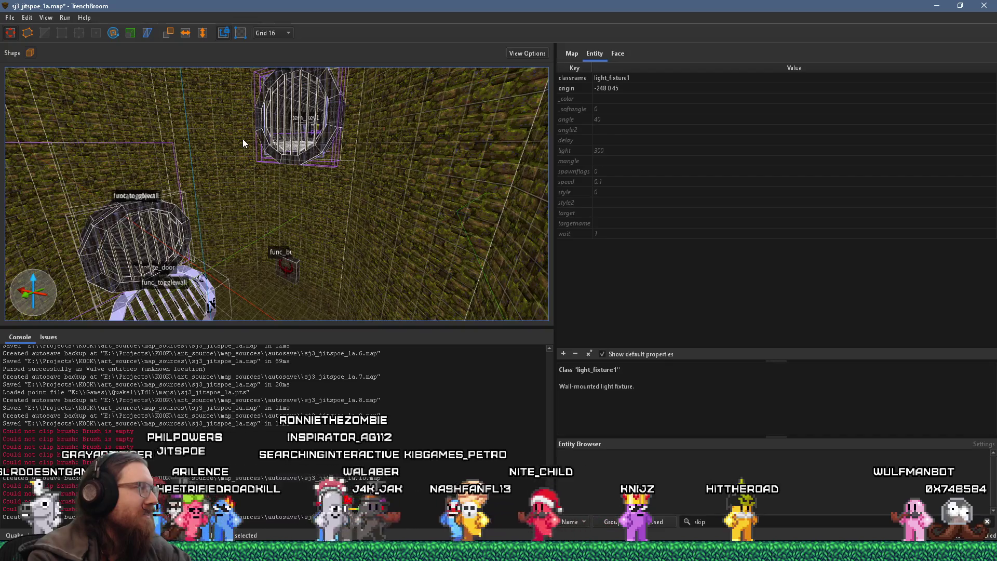
- Raise the light_fixture1 copy up the wall above the stairs to origin -248 0 189
key(ctrl+u)
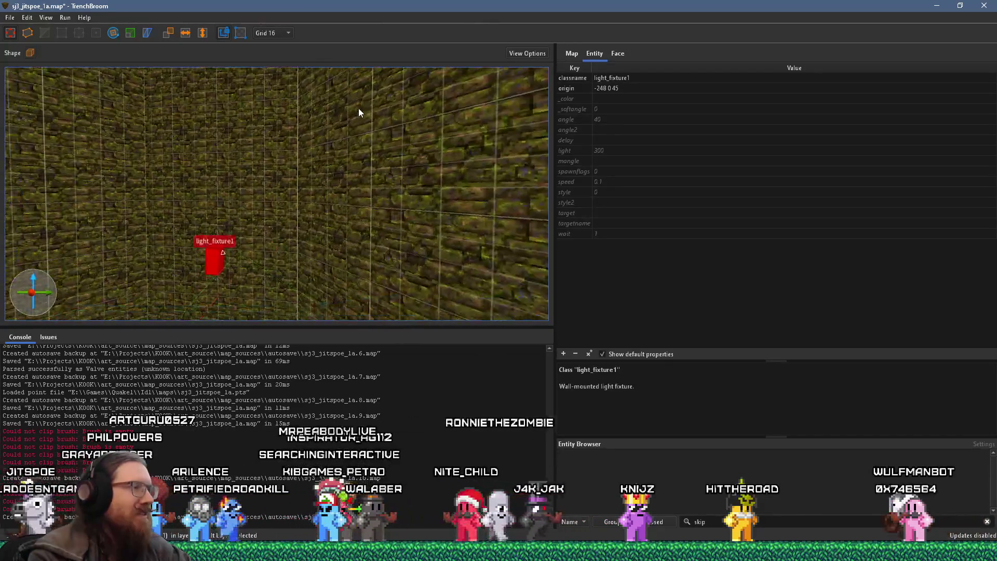
mouse_move(344, 134)
mouse_down()
mouse_move(335, 196)
mouse_move(352, 204)
mouse_move(322, 160)
mouse_move(329, 124)
mouse_up()
key(ctrl+u)
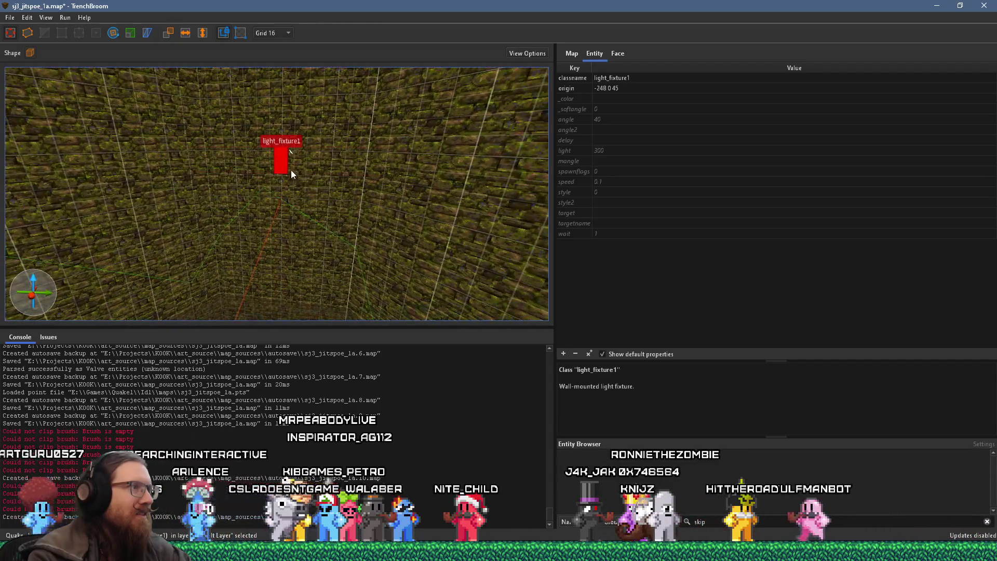
drag(282, 175, 284, 250)
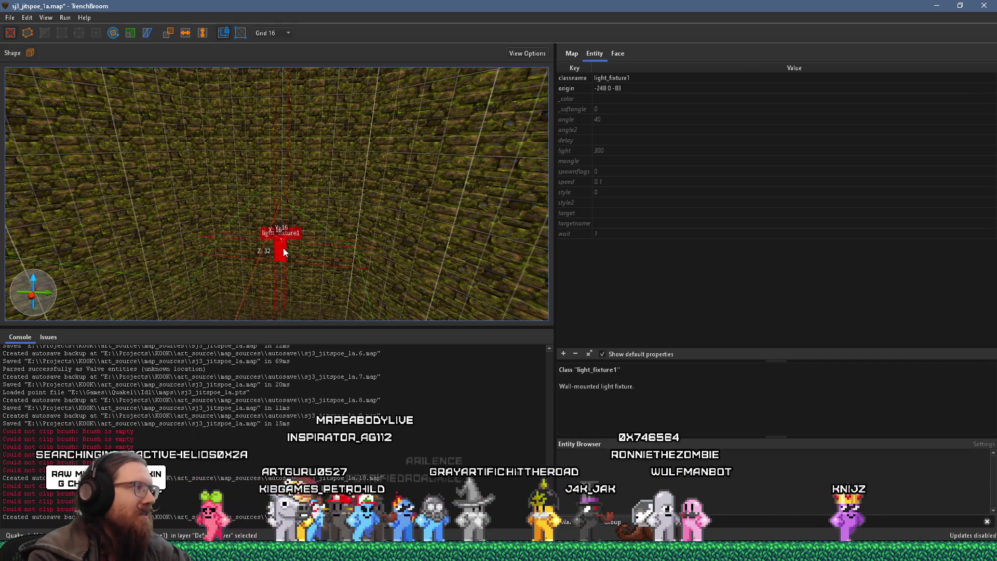
drag(282, 251, 291, 70)
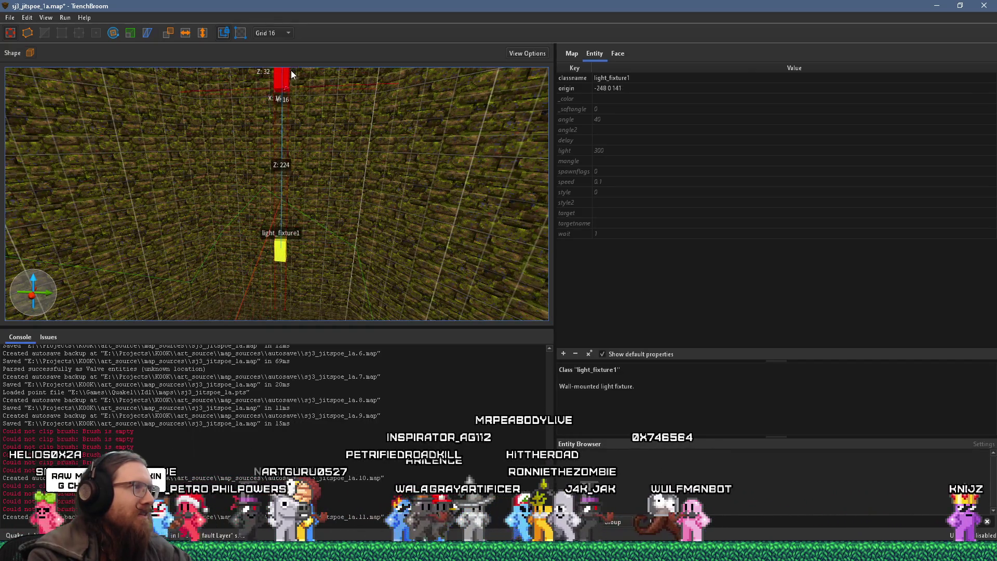
drag(297, 17, 297, 16)
key(ctrl+u)
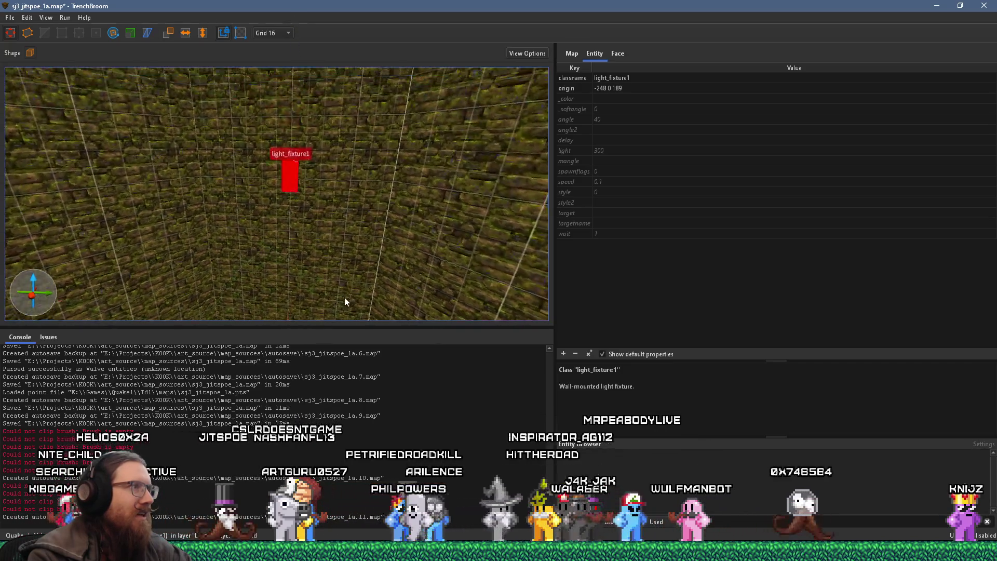
- Fly around the shaft and through the caged spiral tunnel to check the fixture placement
key(w)
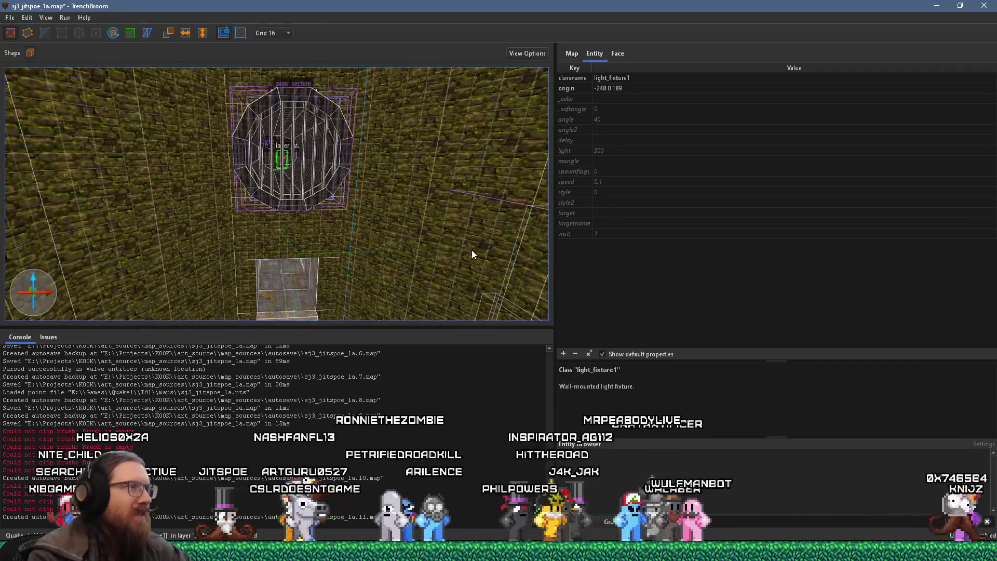
key(w)
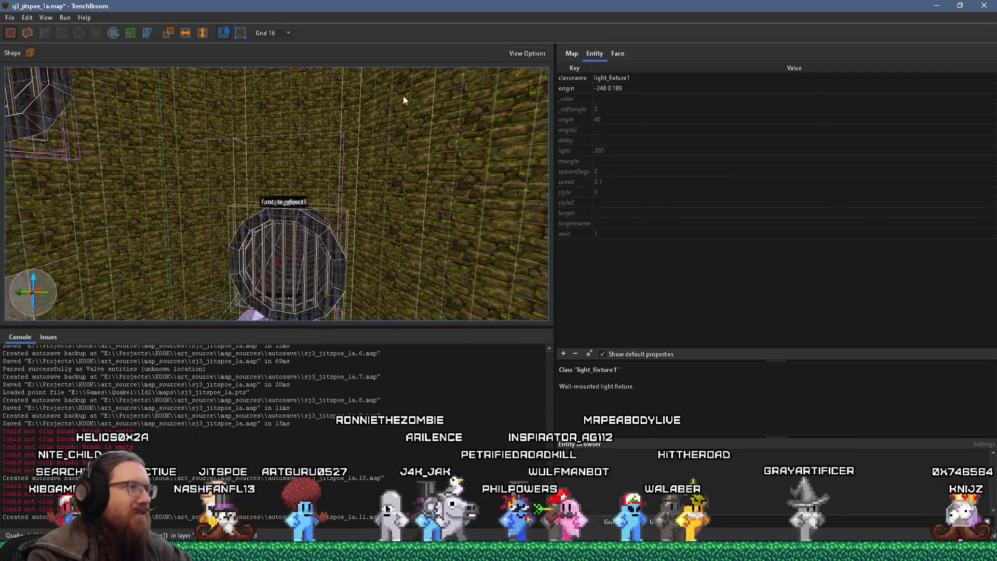
key(w)
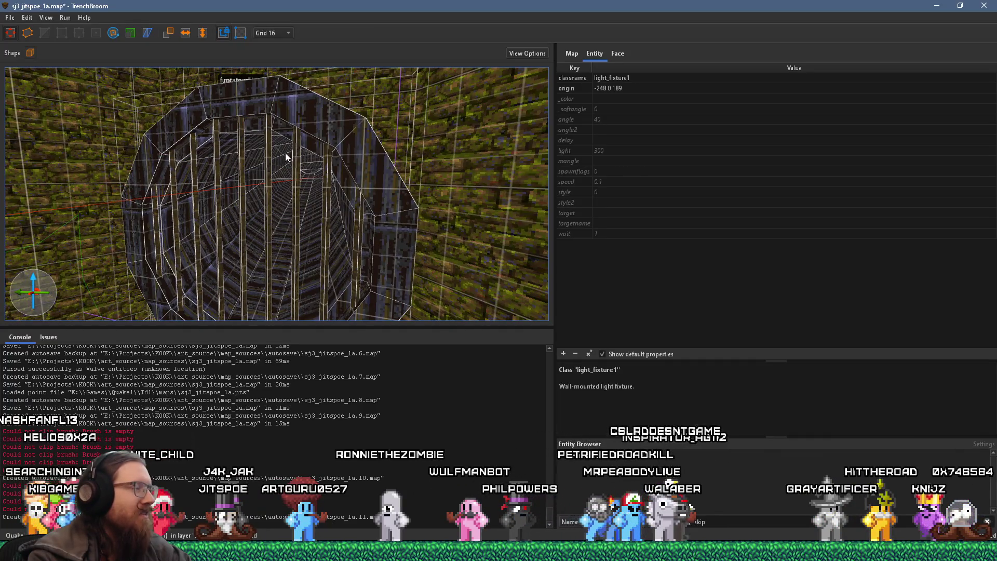
key(ctrl+u)
drag(134, 146, 267, 149)
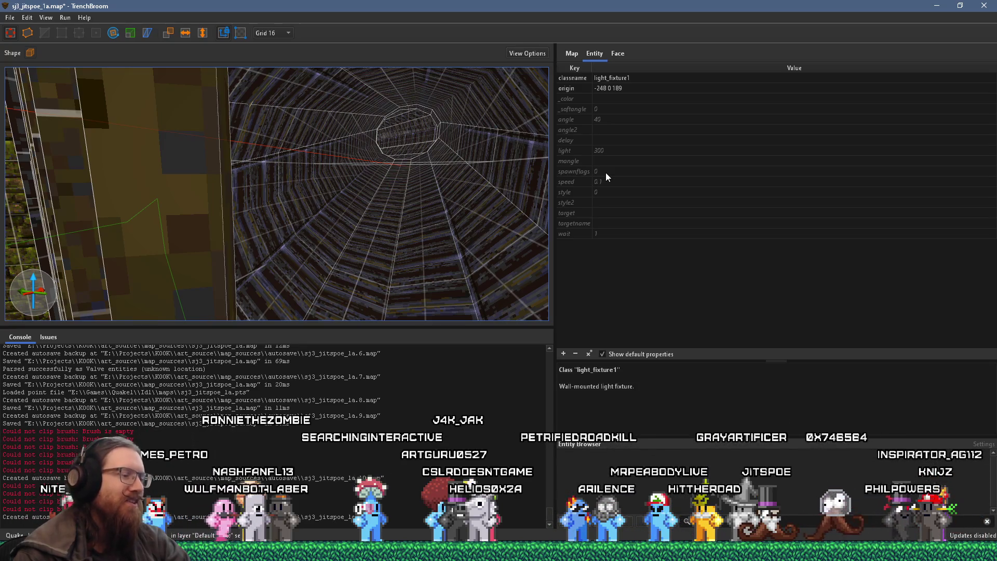
scroll(295, 230, down, 5)
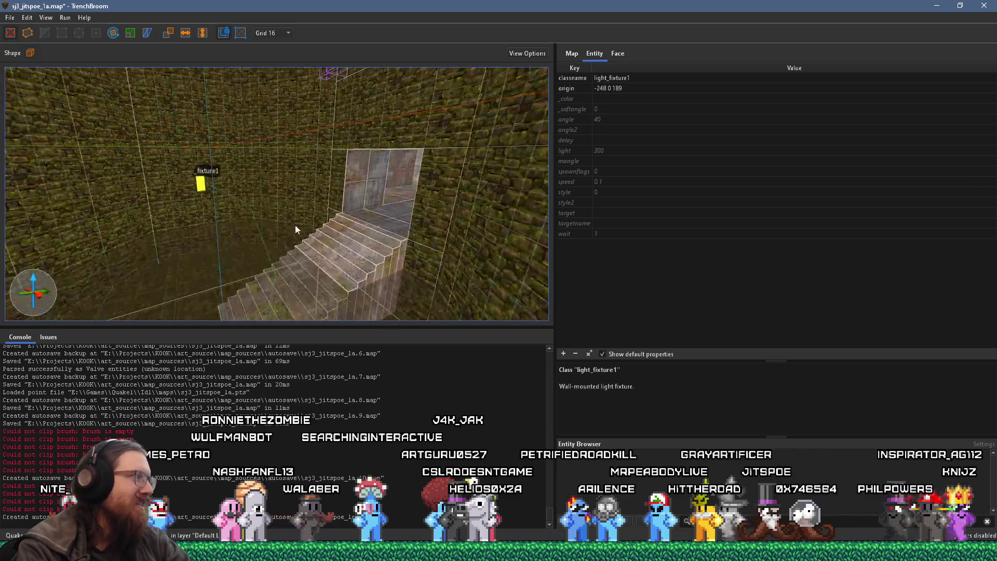
- Fly into the round tunnel and slide light_fixture1 along toward its curved wall
scroll(254, 214, down, 2)
scroll(248, 213, down, 3)
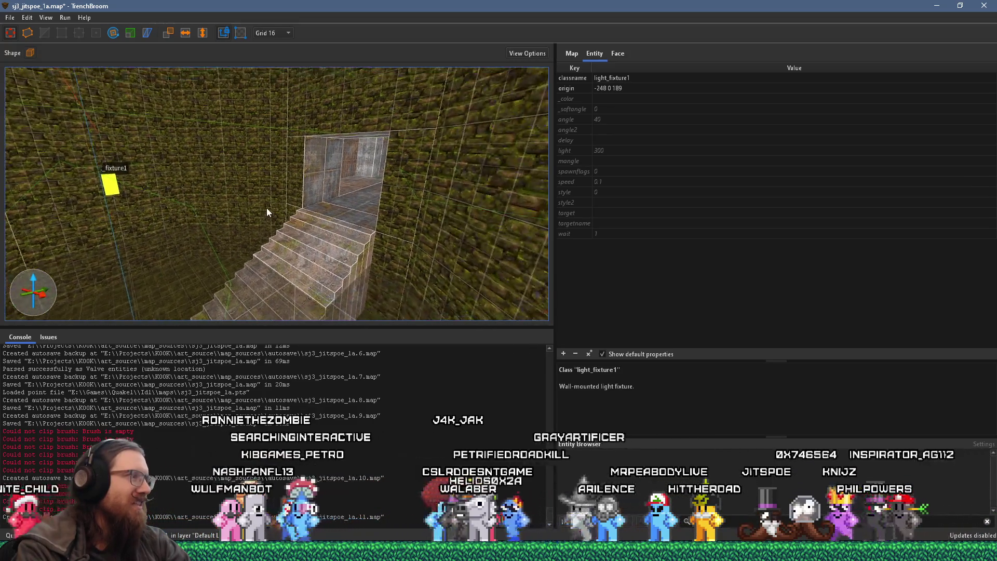
scroll(146, 196, up, 3)
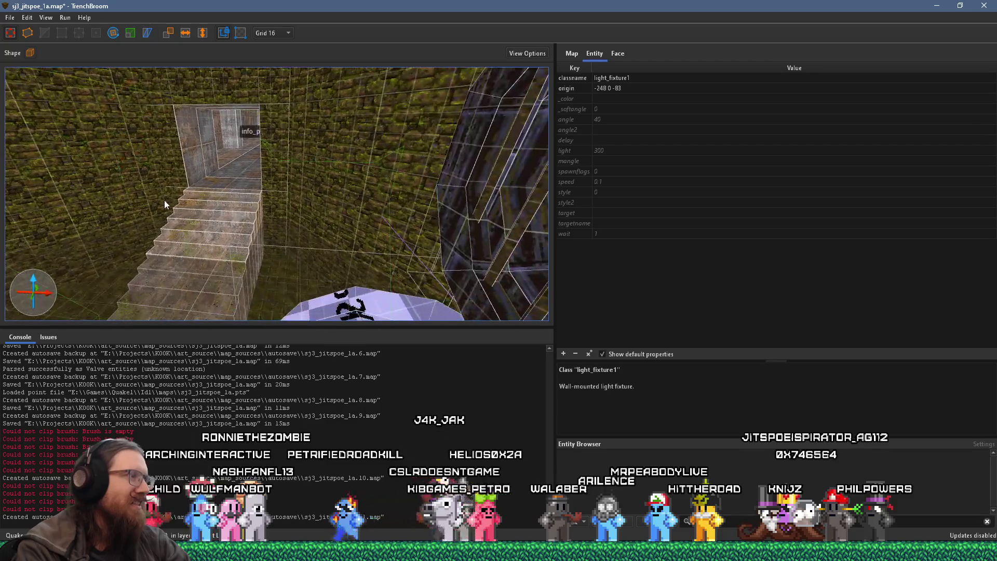
scroll(337, 187, up, 3)
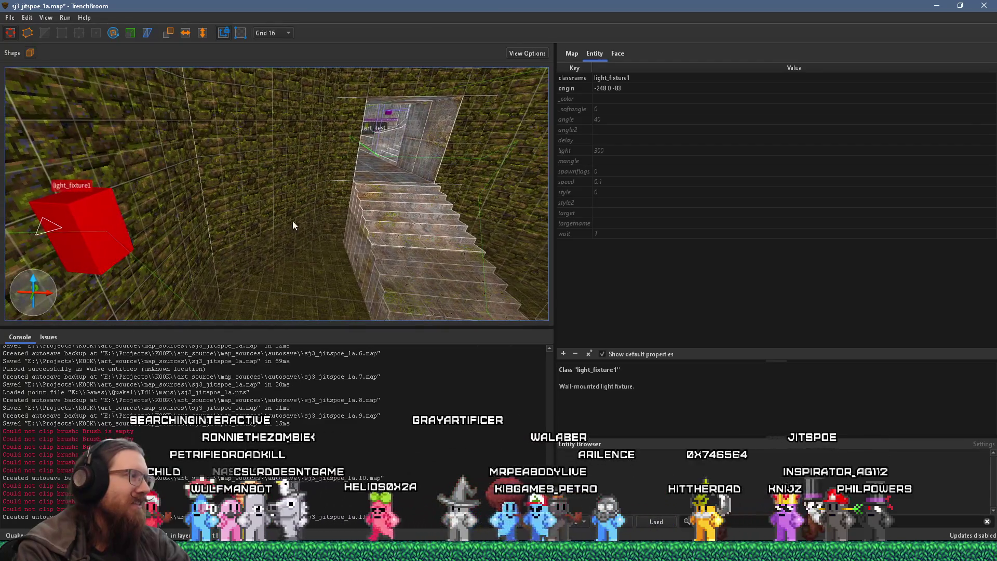
mouse_move(124, 241)
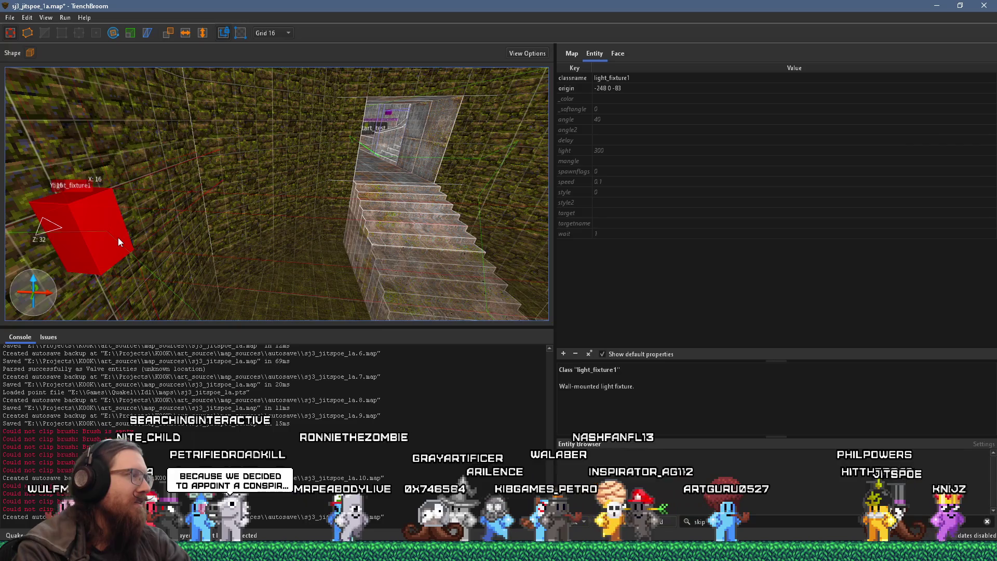
scroll(118, 238, down, 6)
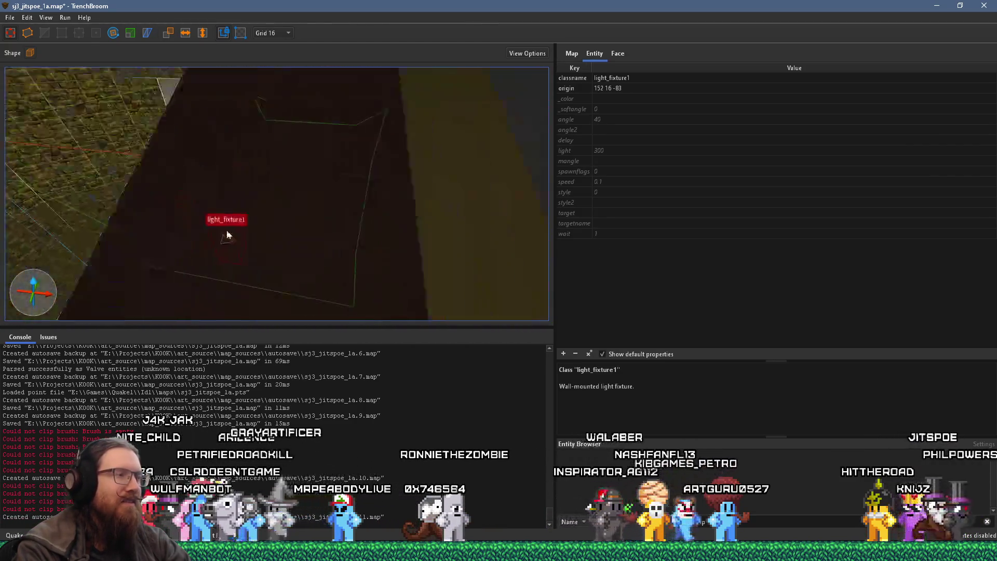
mouse_move(262, 234)
mouse_down()
mouse_move(341, 244)
mouse_move(509, 241)
mouse_up()
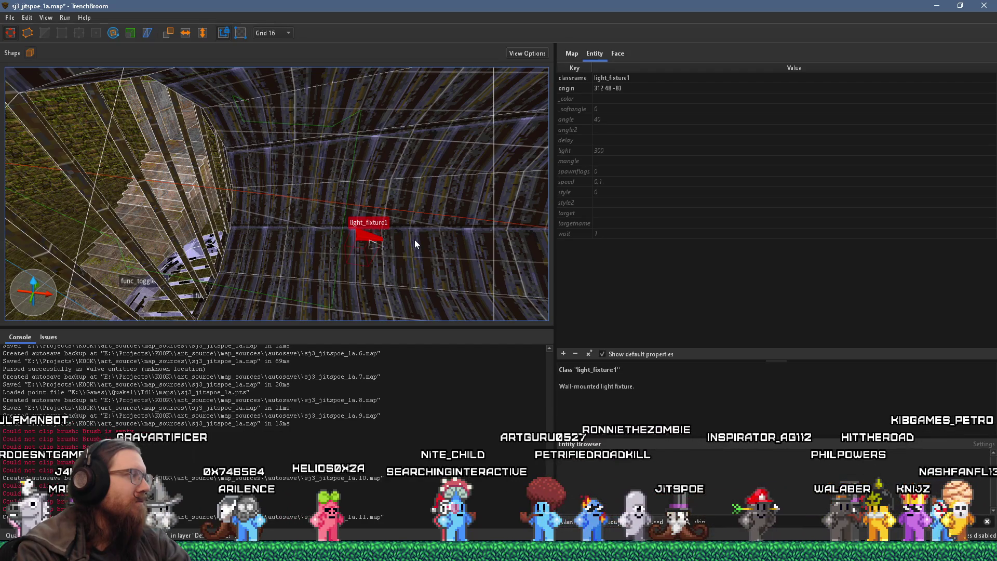
- Move the fixture up the curved tunnel wall until its origin reads 312 64 -19
scroll(432, 244, up, 3)
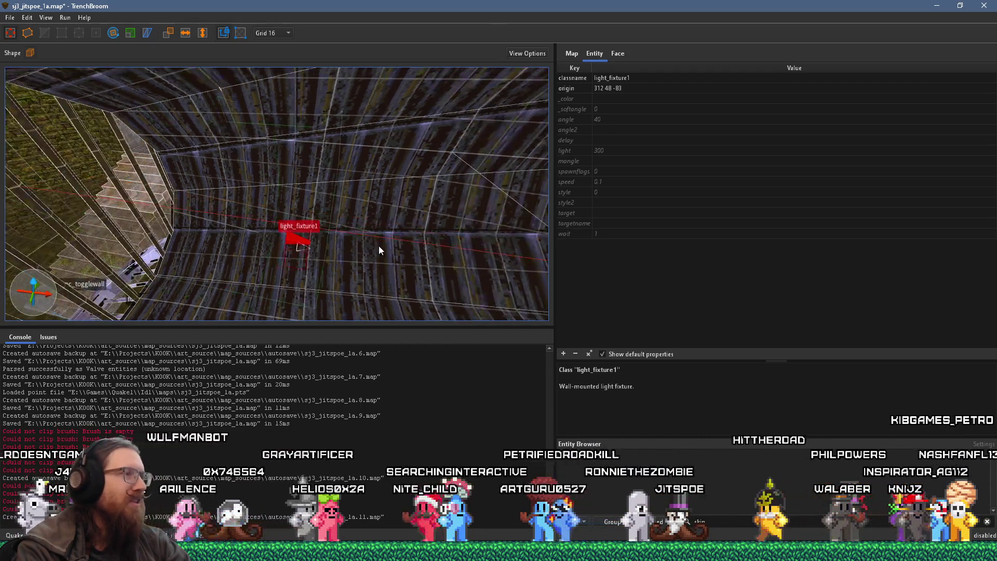
scroll(358, 246, up, 3)
scroll(238, 234, up, 2)
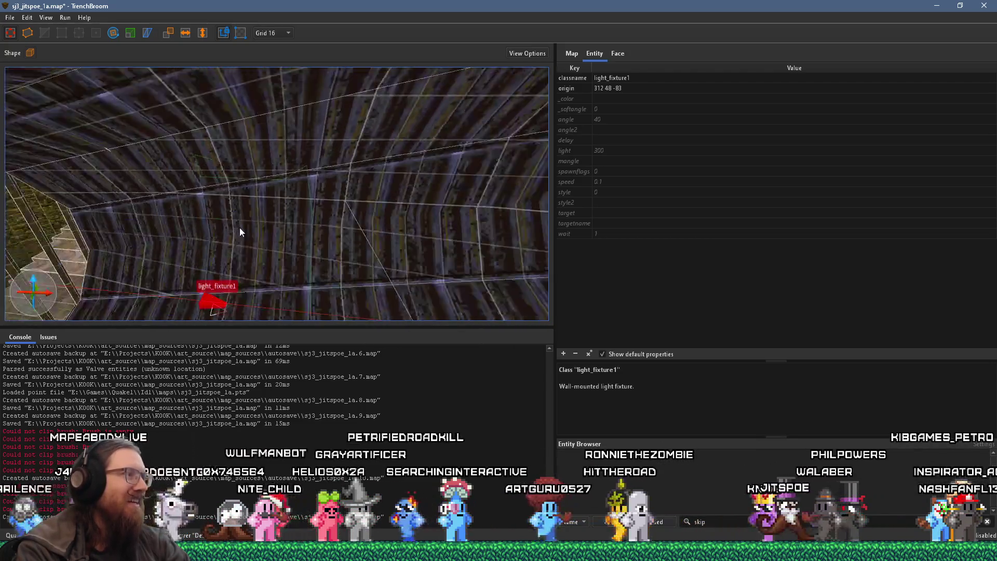
scroll(239, 233, down, 2)
key(super)
click(340, 17)
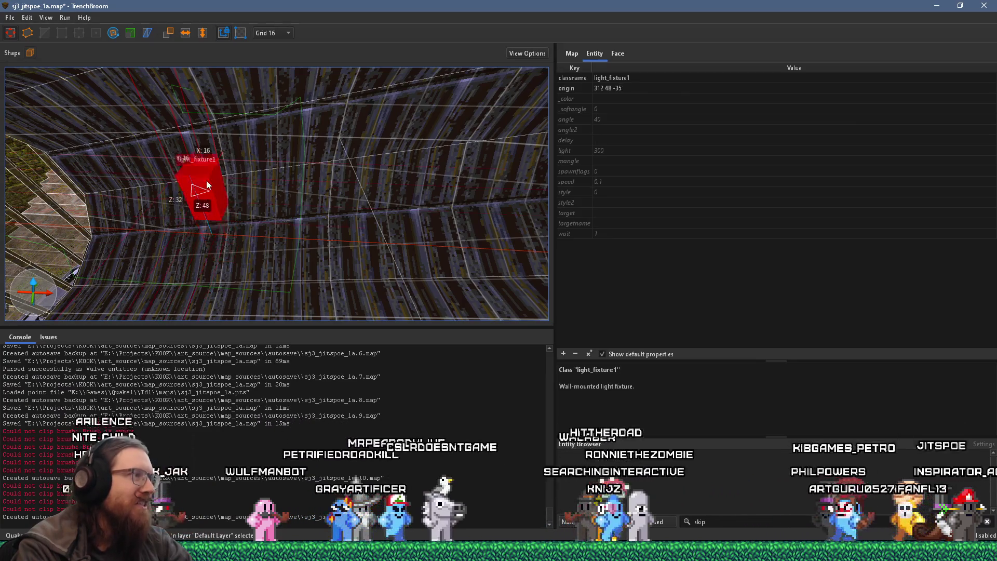
key(ctrl+u)
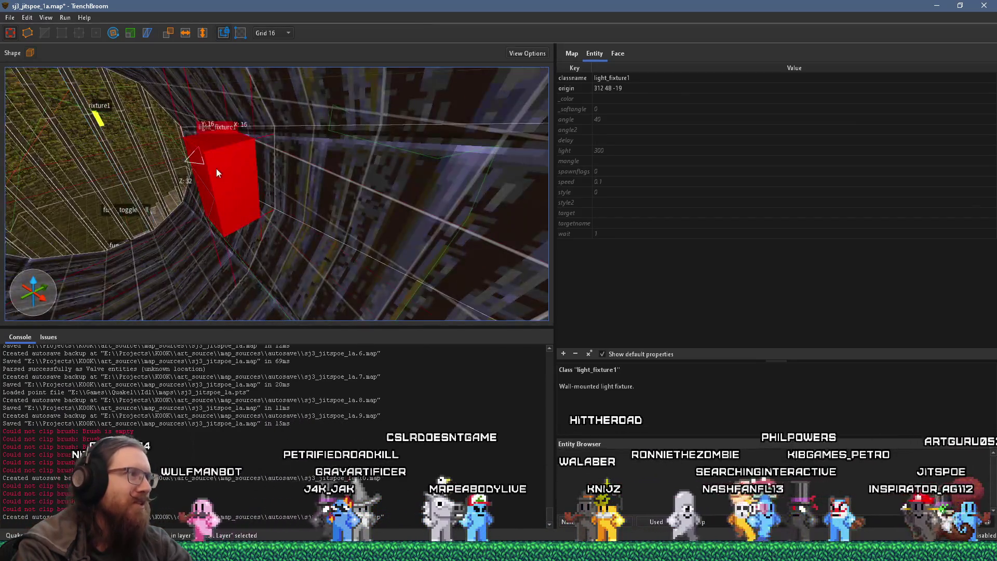
click(289, 34)
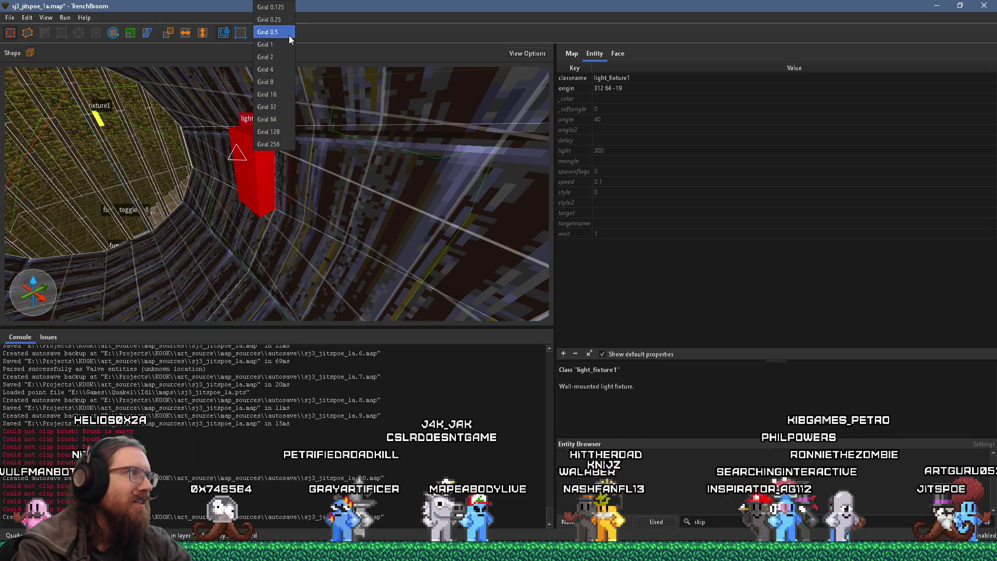
- Set the grid to 8, nudge the fixture to 312 56 -19, and enable the Rotate tool
click(283, 82)
mouse_move(238, 212)
mouse_down()
mouse_move(302, 182)
mouse_move(318, 129)
mouse_move(383, 144)
mouse_up()
click(113, 33)
mouse_move(156, 72)
mouse_down()
mouse_move(261, 141)
mouse_move(202, 145)
mouse_up()
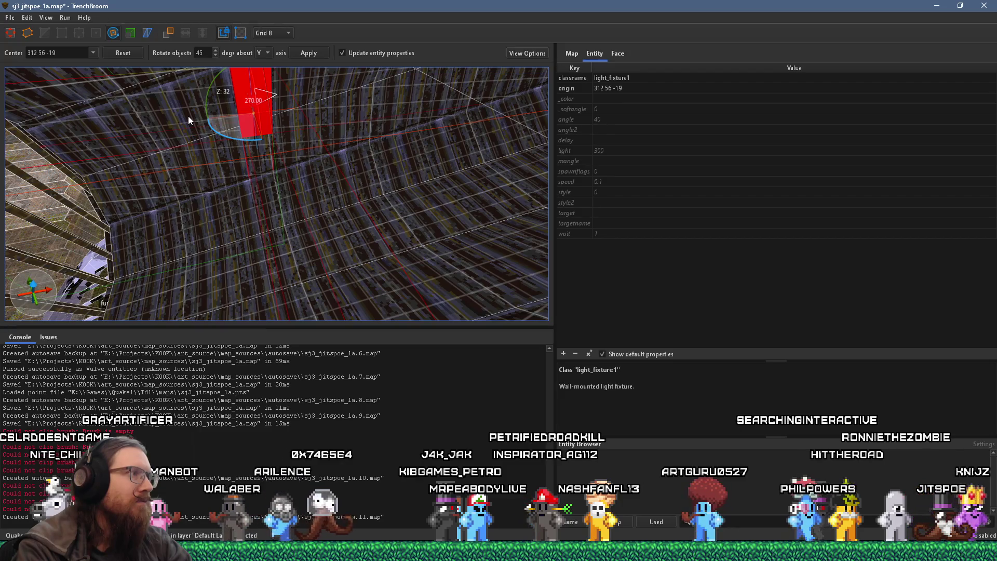
mouse_move(239, 112)
mouse_down()
mouse_move(311, 84)
mouse_move(115, 85)
mouse_move(179, 98)
mouse_move(202, 91)
mouse_up()
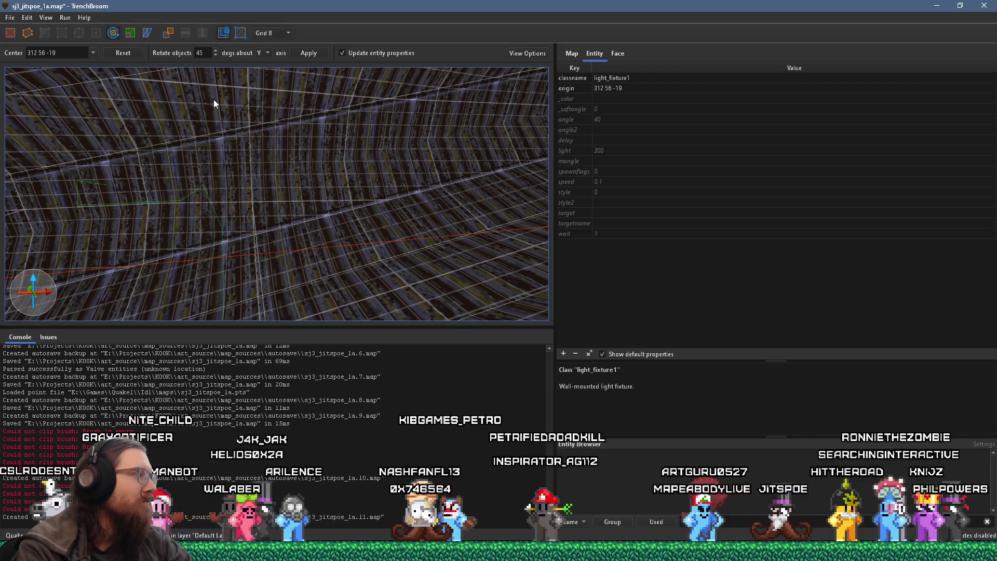